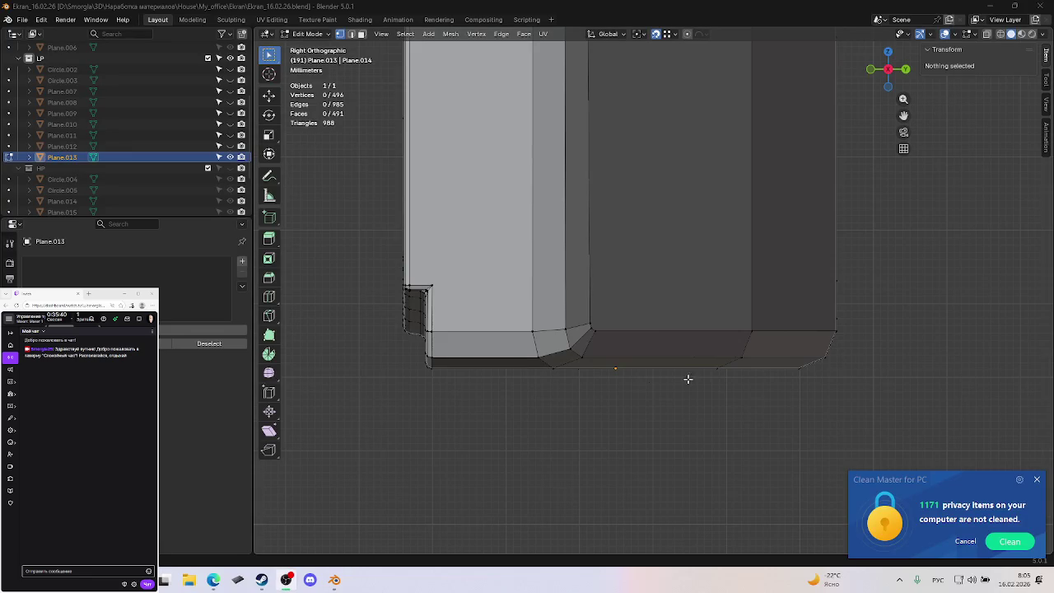
Knife a horizontal edge from the corner vertex across to the panel's right edge.
left_click(490, 359)
left_click(526, 426)
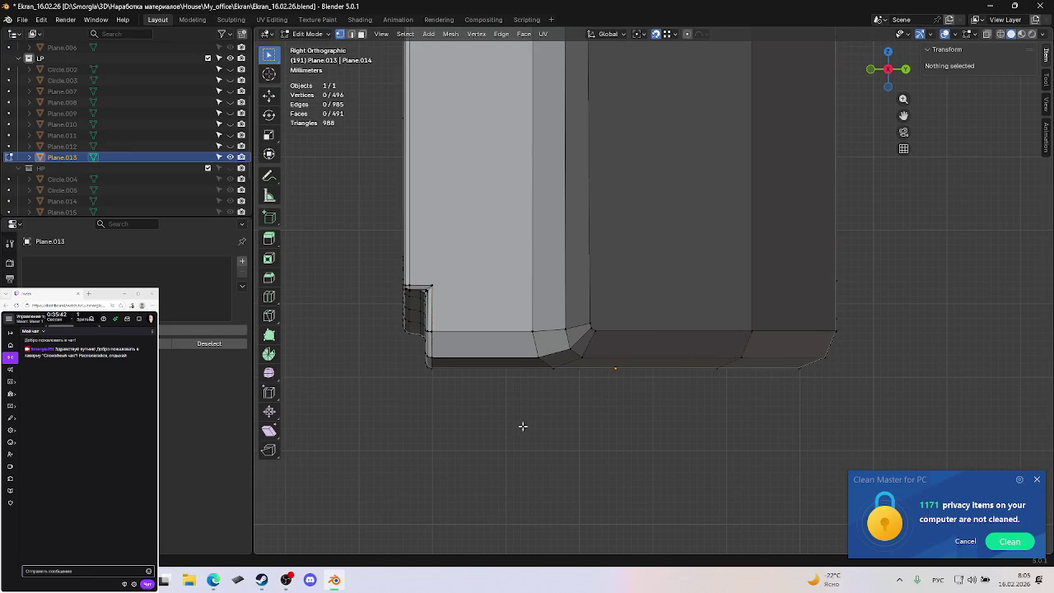
key("k")
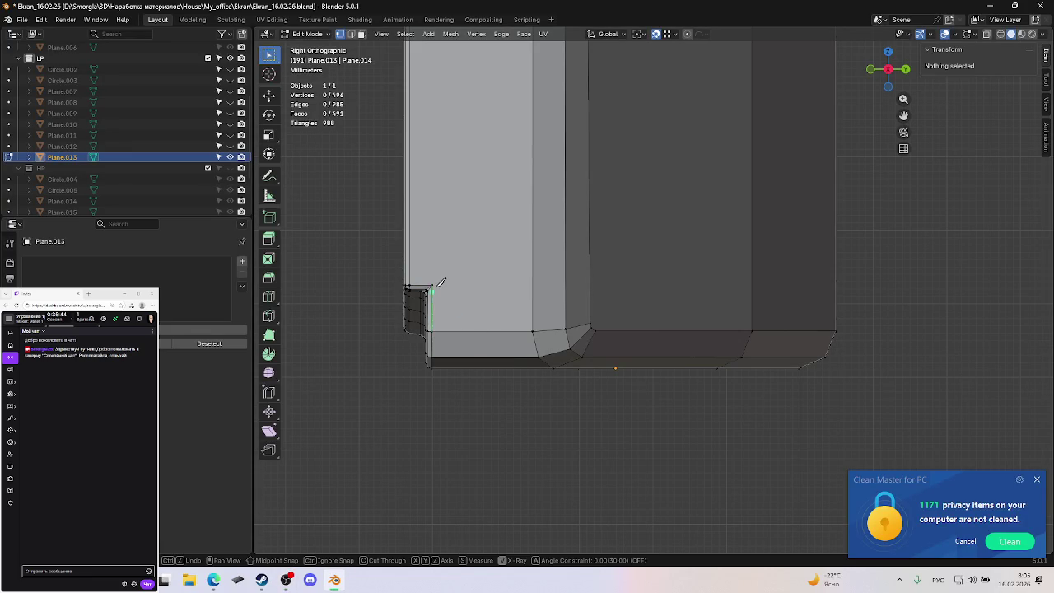
left_click(433, 285)
key("y")
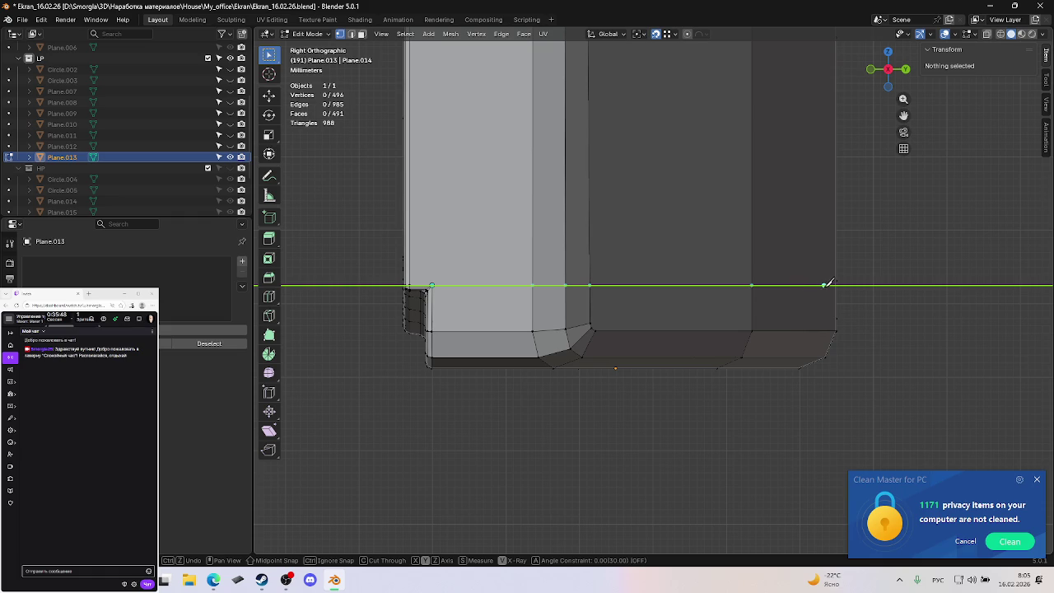
left_click(836, 285)
key("Return")
mouse_move(814, 284)
middle_mouse_down()
mouse_move(870, 299)
mouse_move(800, 294)
middle_mouse_up()
scroll(897, 299, "down", 3)
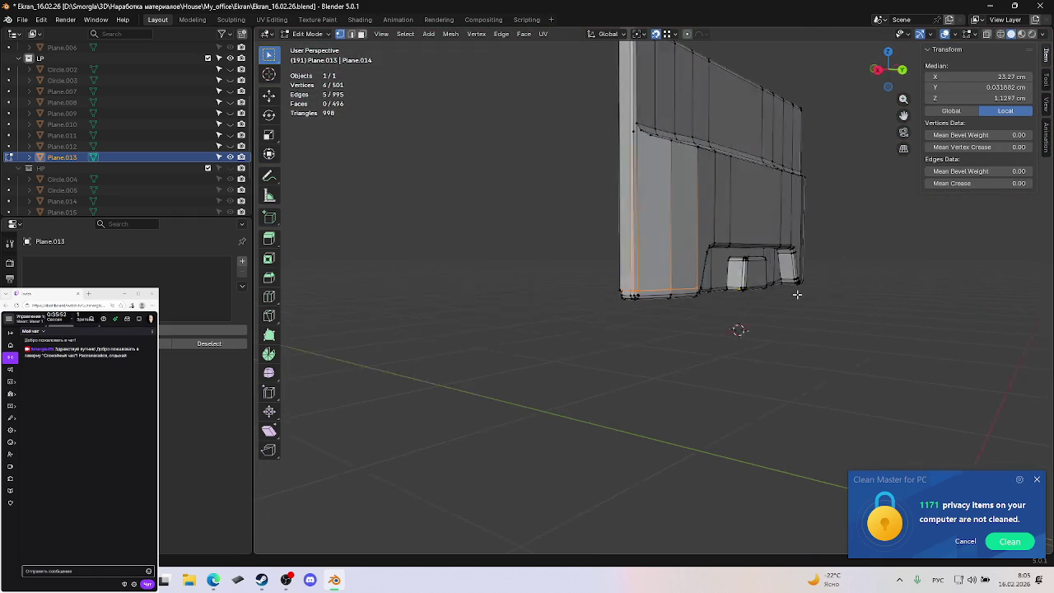
scroll(791, 297, "up", 2)
scroll(722, 306, "up", 2)
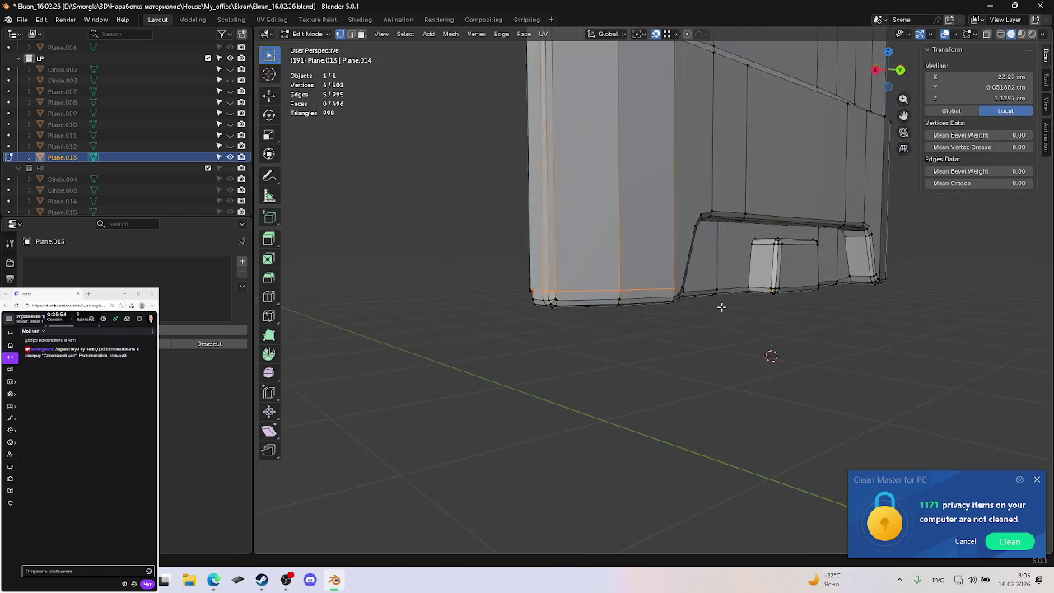
scroll(720, 307, "up", 2)
scroll(694, 298, "up", 2)
scroll(684, 303, "up", 1)
middle_click_drag(676, 306, 669, 310)
Knife a short cut to the bevelled corner vertex and clear the selection.
key("k")
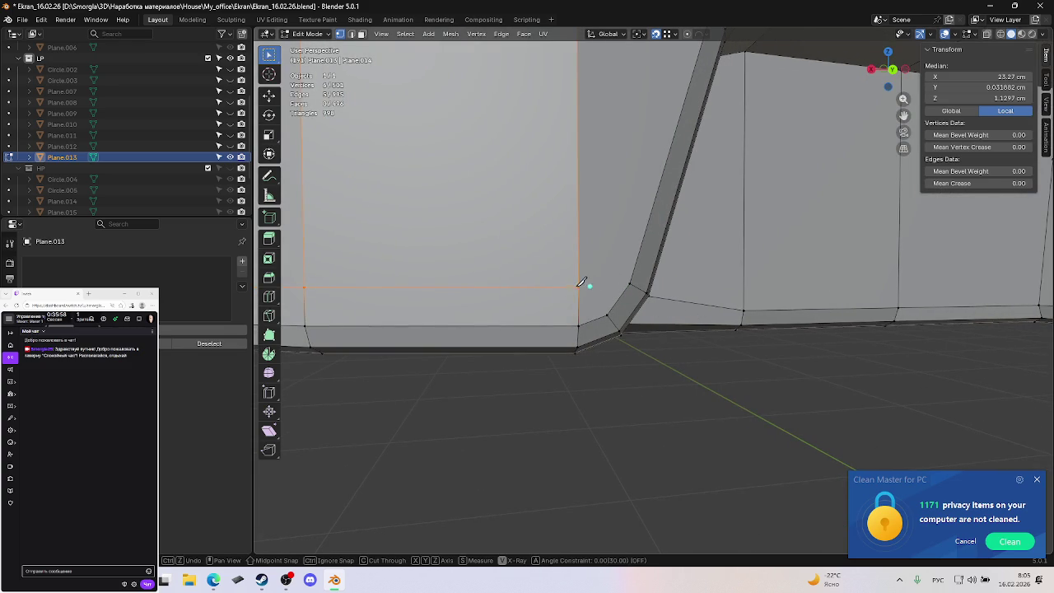
left_click(629, 285)
key("Return")
left_click(628, 401)
Save Ekran_16.02.26.blend and orbit around the panel to check the cuts.
key("ctrl+s")
scroll(617, 388, "down", 2)
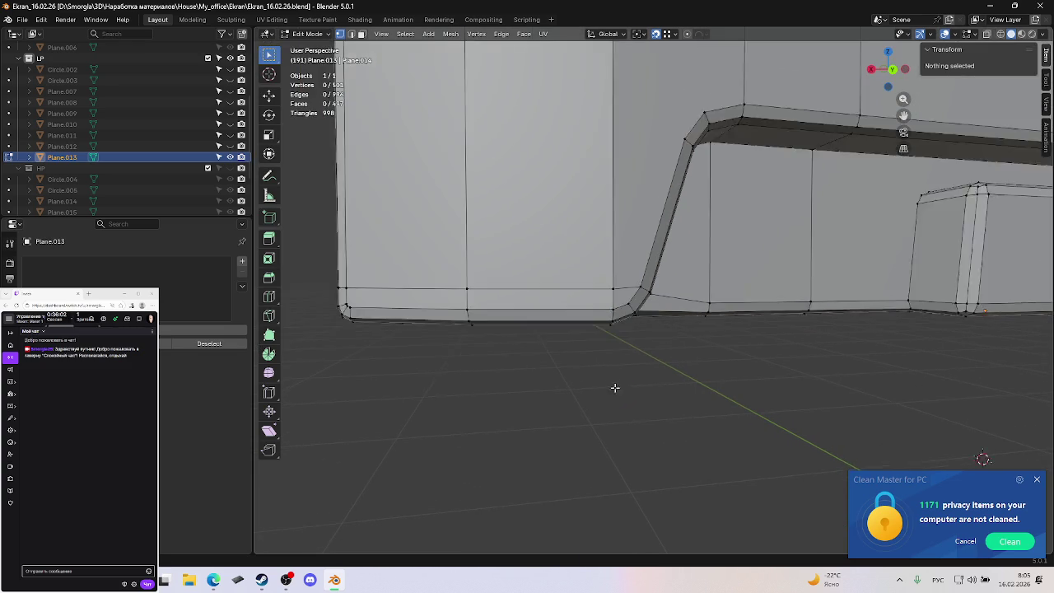
scroll(613, 374, "down", 2)
scroll(611, 365, "up", 3)
scroll(630, 359, "down", 1)
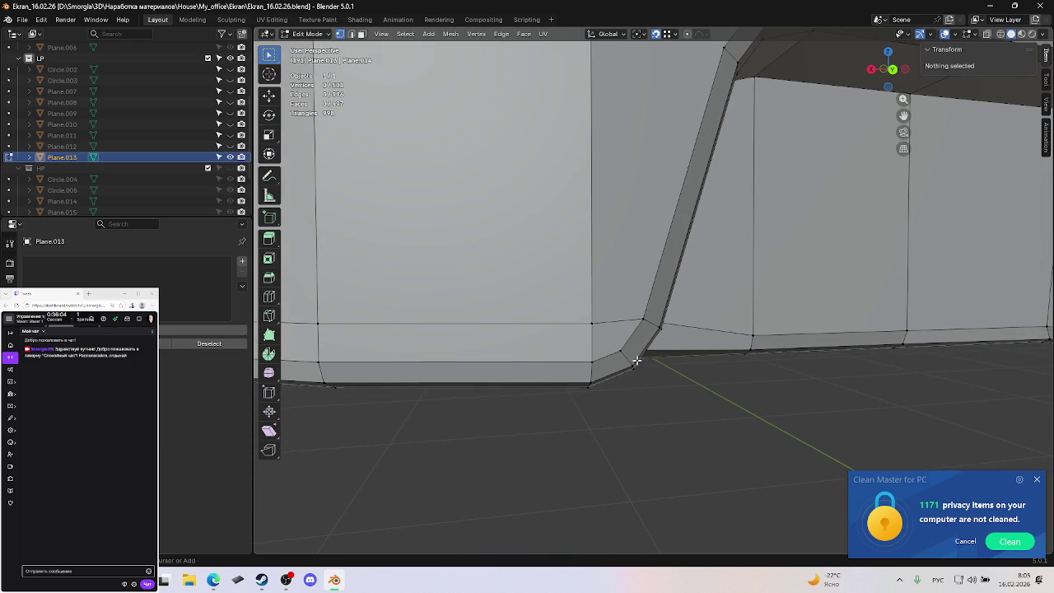
scroll(637, 360, "down", 2)
middle_click_drag(637, 360, 877, 425)
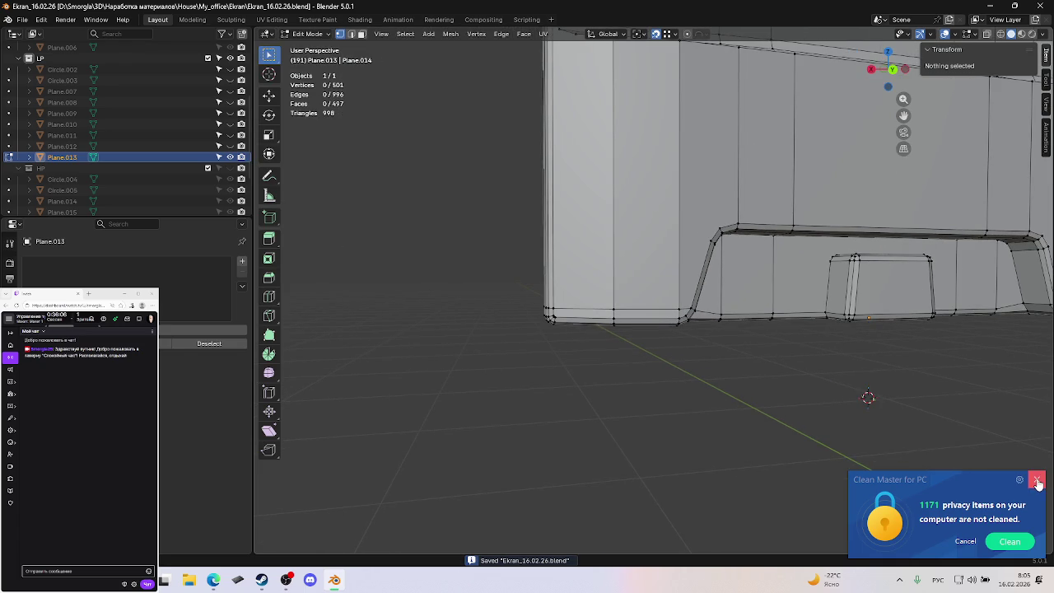
Select the panel's narrow side face and triangulate it with Ctrl+T.
mouse_move(631, 376)
middle_mouse_down()
mouse_move(697, 385)
mouse_move(793, 372)
mouse_move(575, 367)
middle_mouse_up()
scroll(575, 368, "up", 5)
scroll(659, 370, "down", 3)
scroll(668, 313, "up", 3)
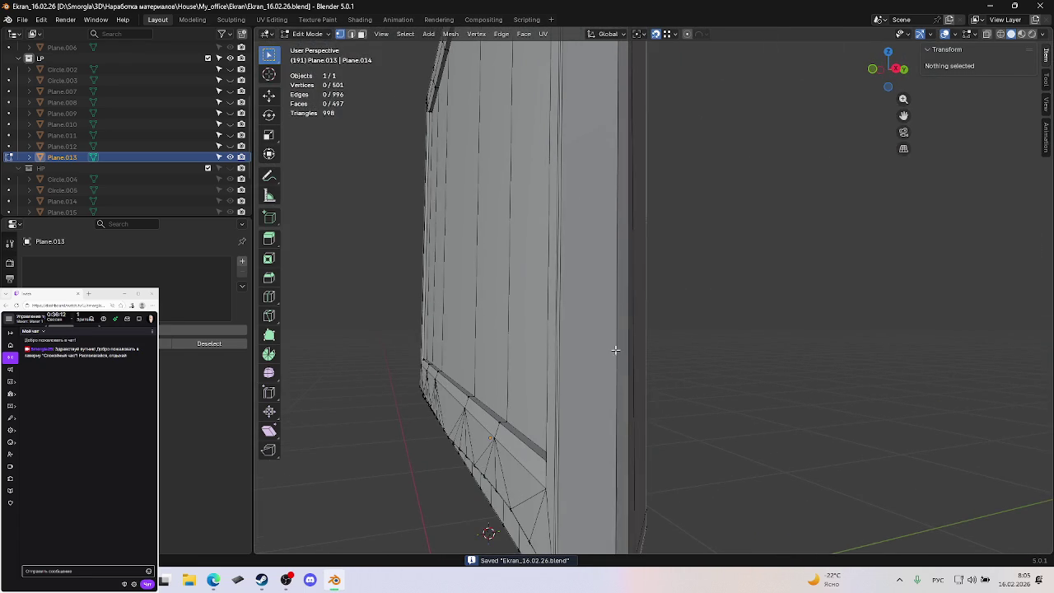
left_click(581, 333)
scroll(652, 322, "down", 2)
scroll(685, 322, "down", 2)
scroll(682, 366, "down", 1)
scroll(675, 372, "up", 2)
scroll(671, 376, "up", 1)
scroll(671, 371, "up", 1)
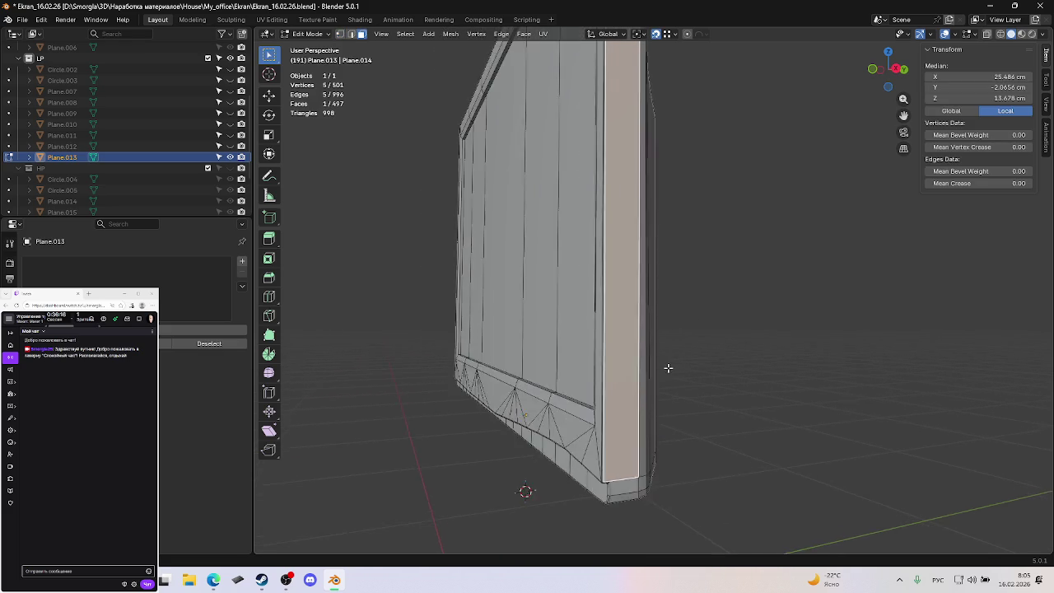
scroll(670, 365, "up", 1)
middle_click_drag(641, 402, 635, 287, "shift")
scroll(604, 247, "up", 1)
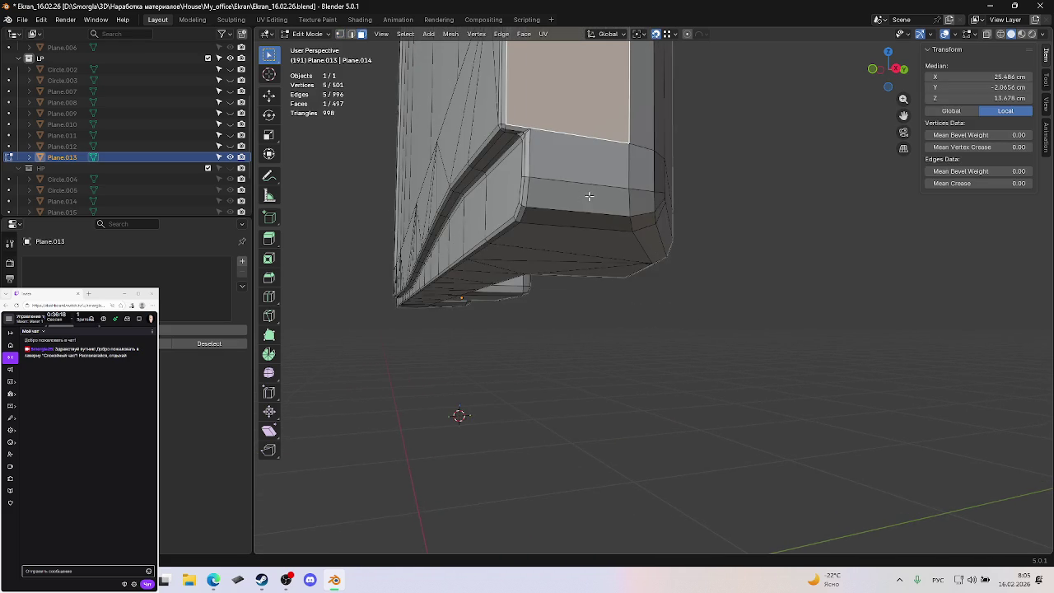
scroll(593, 196, "up", 2)
scroll(609, 194, "down", 2)
scroll(626, 193, "up", 2)
scroll(633, 192, "up", 1)
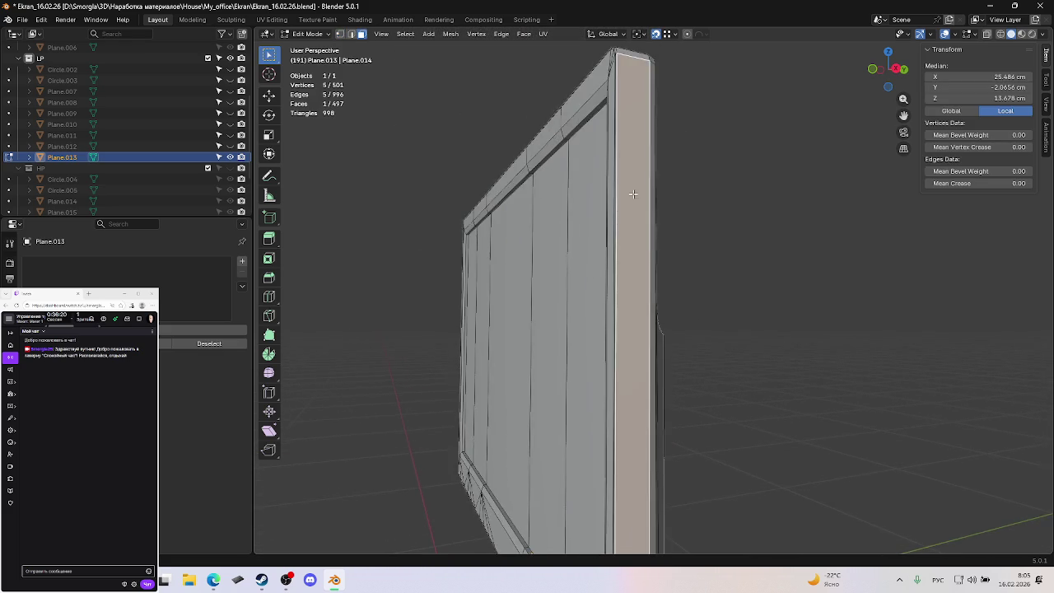
middle_click_drag(632, 191, 615, 246, "shift")
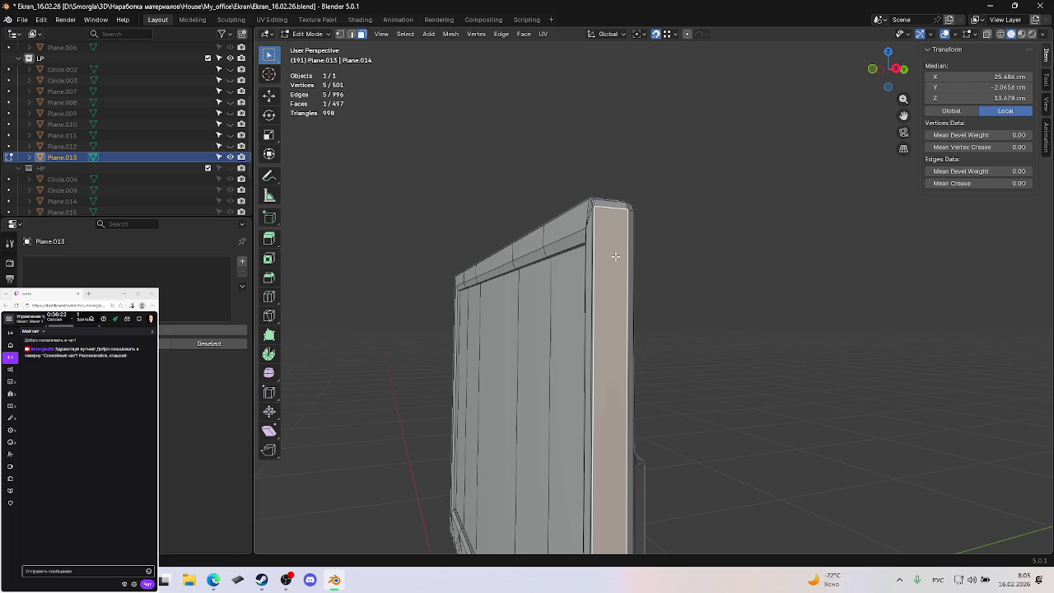
key("ctrl+t")
left_click(747, 287)
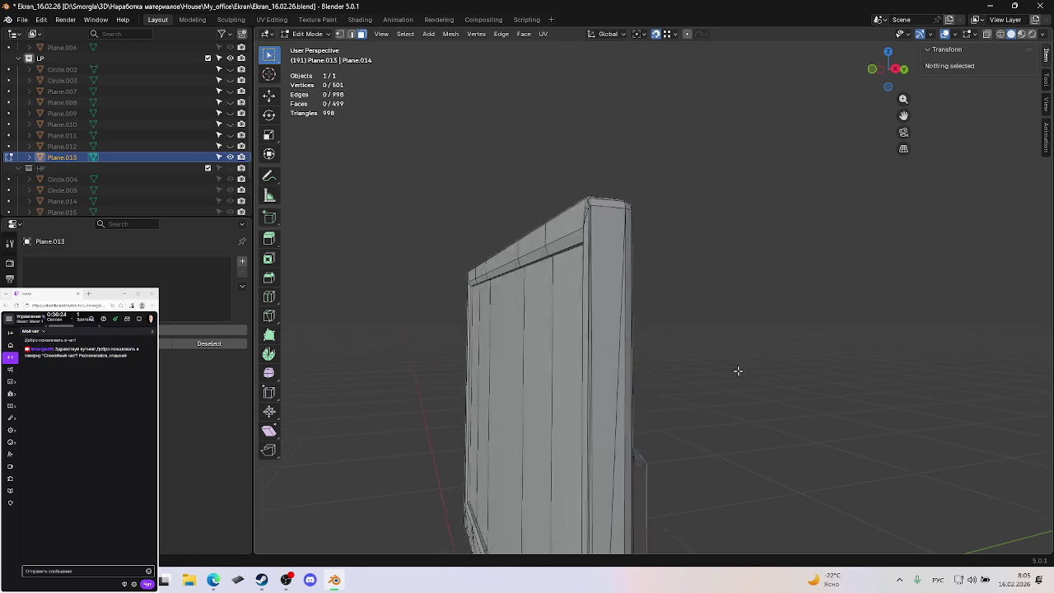
scroll(731, 372, "up", 2)
mouse_move(722, 374)
middle_mouse_down("shift")
mouse_move(732, 184)
mouse_move(744, 278)
mouse_move(741, 292)
mouse_move(742, 264)
mouse_move(716, 272)
mouse_move(708, 327)
mouse_move(718, 308)
mouse_move(788, 278)
mouse_move(700, 291)
middle_mouse_up("shift")
Save Ekran_16.02.26.blend and orbit to a close side view of the panel.
key("ctrl+s")
scroll(700, 290, "down", 4)
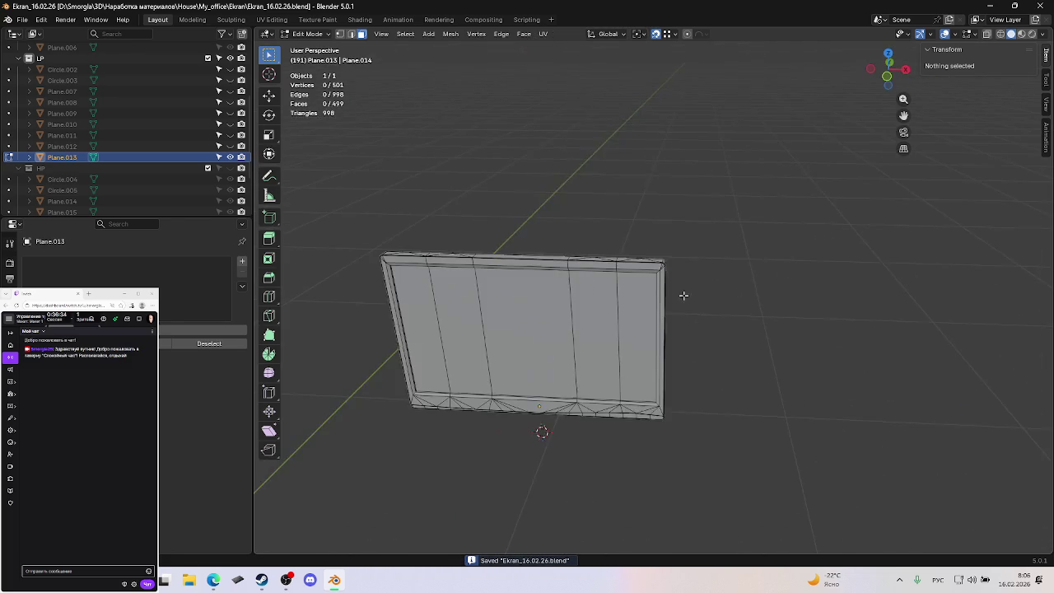
mouse_move(632, 319)
middle_mouse_down()
mouse_move(706, 289)
mouse_move(703, 271)
middle_mouse_up()
scroll(659, 371, "up", 5)
scroll(668, 229, "down", 3)
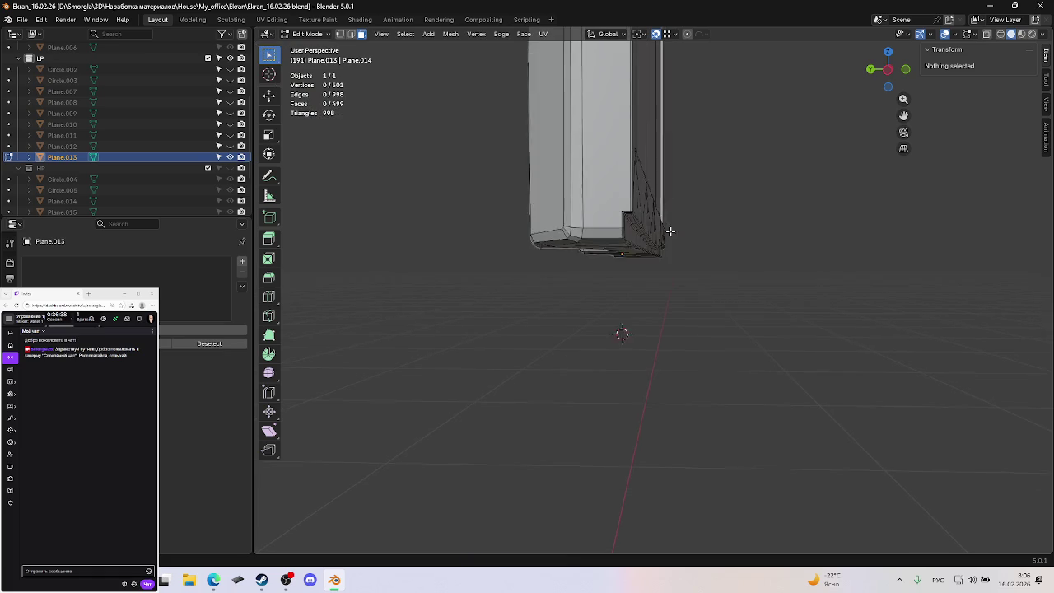
In Left Orthographic view, knife a horizontal edge from the lower corner vertex to the left edge.
key("ctrl+KP_3")
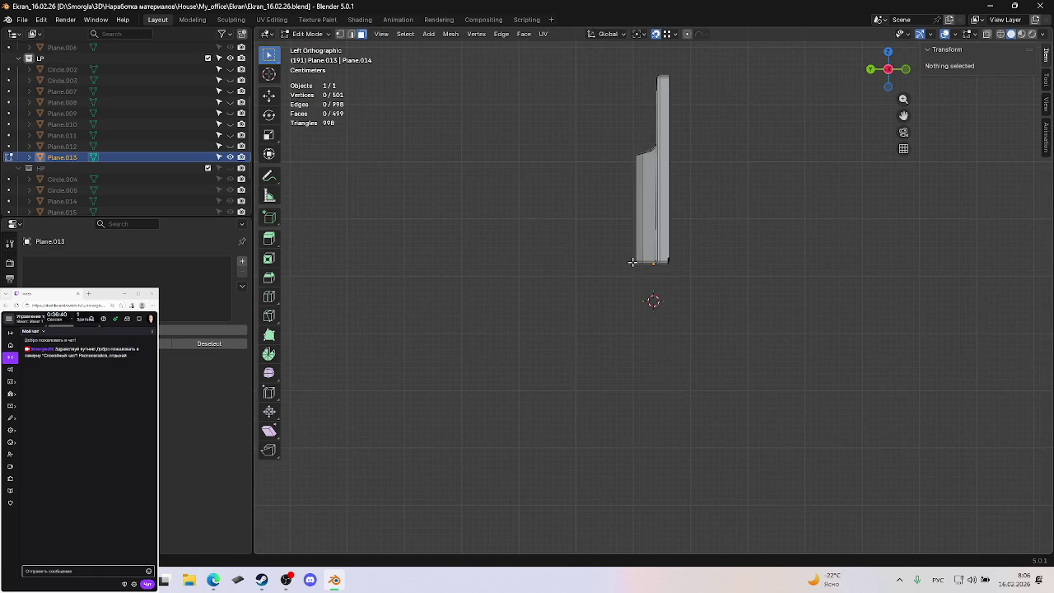
scroll(631, 261, "up", 2)
scroll(739, 313, "up", 2)
scroll(746, 259, "up", 3)
scroll(677, 433, "up", 2)
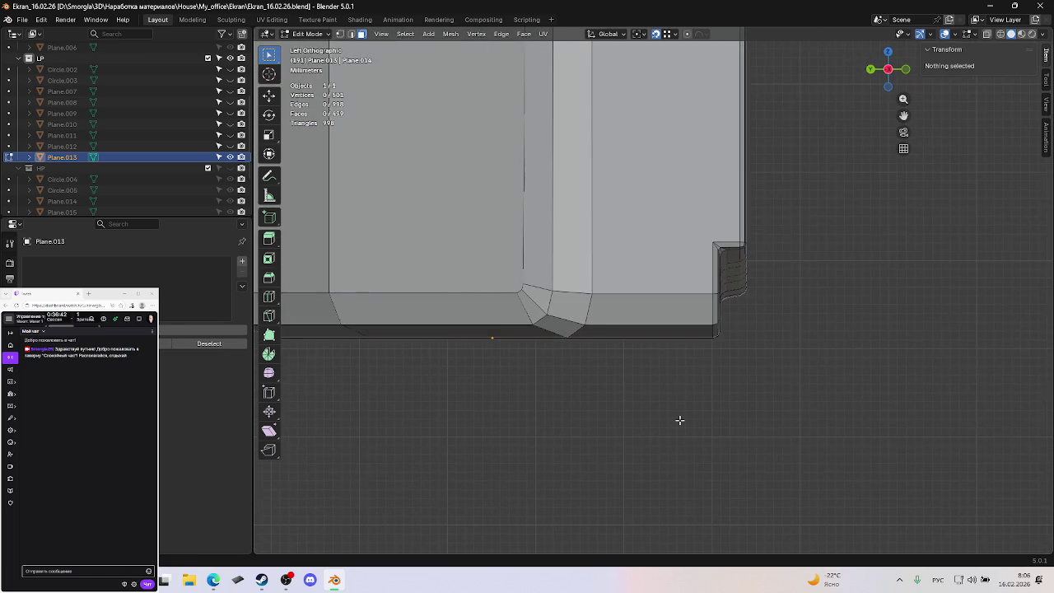
key("k")
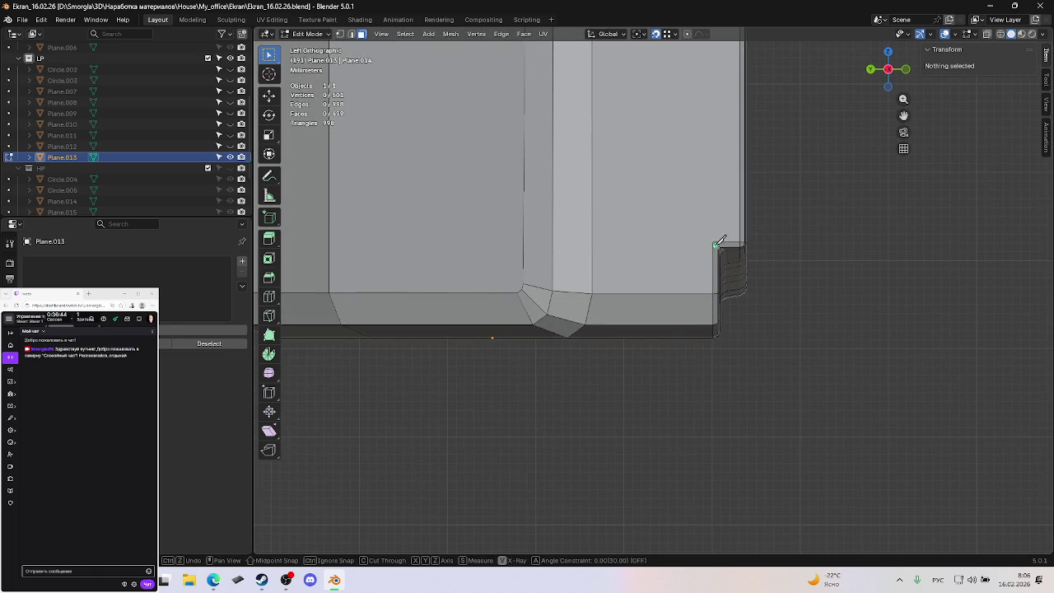
left_click(714, 241)
key("y")
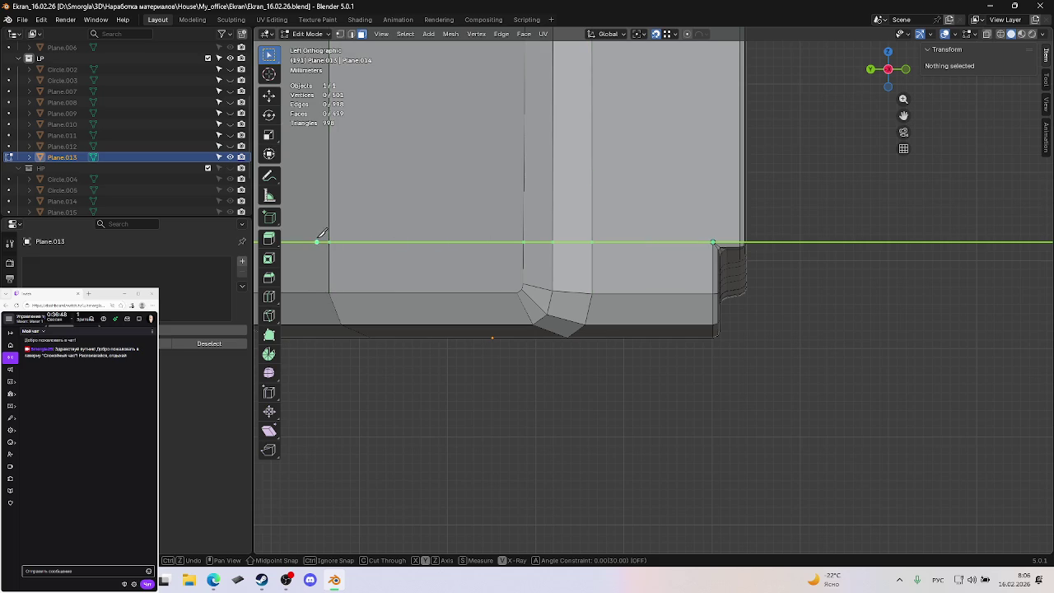
left_click(330, 240)
scroll(346, 235, "down", 2)
key("y")
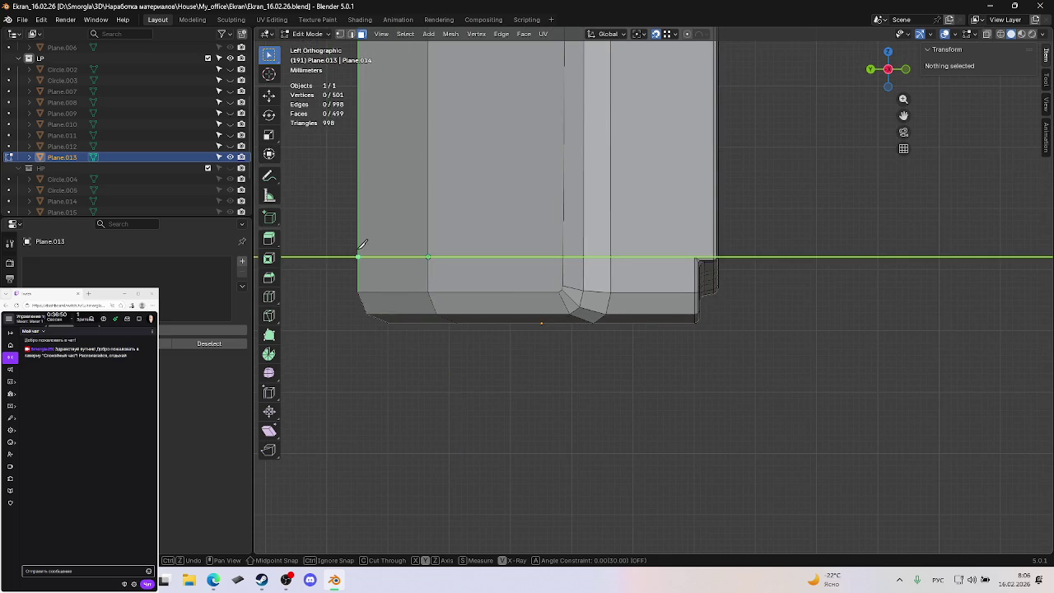
key("Return")
mouse_move(354, 243)
middle_mouse_down()
mouse_move(438, 233)
mouse_move(715, 296)
mouse_move(743, 292)
middle_mouse_up()
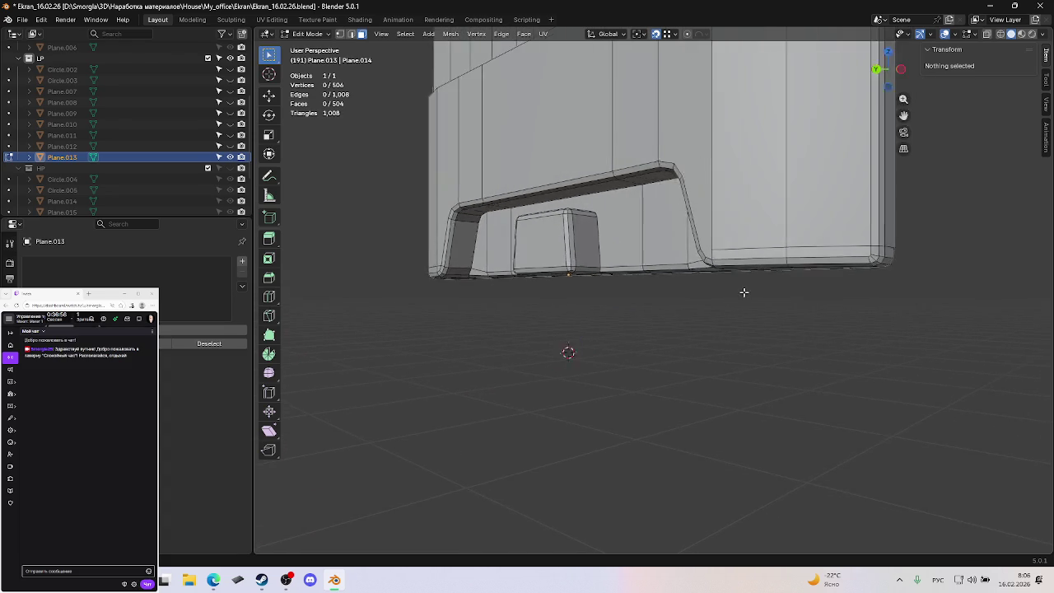
Knife a short cut between the two corner vertices beside the arched cutout.
scroll(746, 290, "up", 3)
scroll(745, 290, "up", 1)
key("k")
left_click(721, 200)
left_click(676, 200)
key("Return")
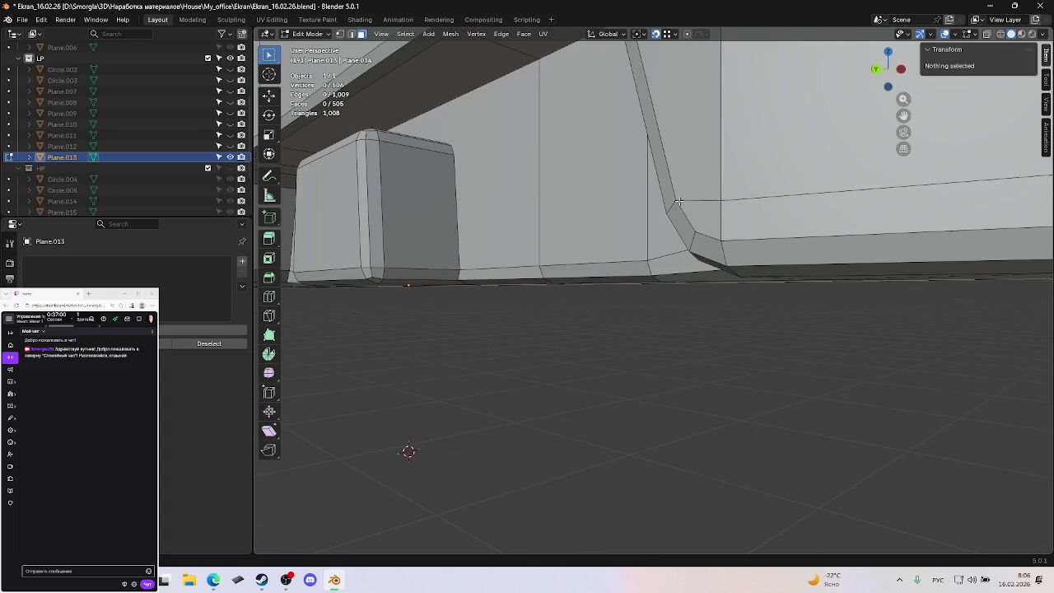
Save the file, reframe the mesh, and select the face beside the cutout.
key("ctrl+s")
key("Home")
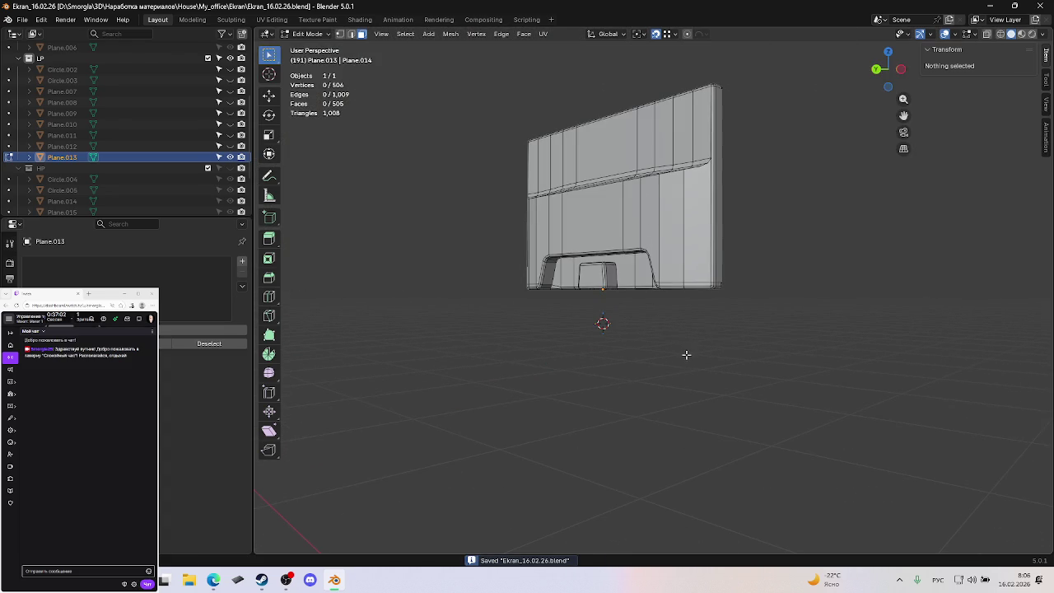
middle_click_drag(676, 337, 690, 332)
scroll(702, 334, "up", 2)
scroll(694, 332, "up", 2)
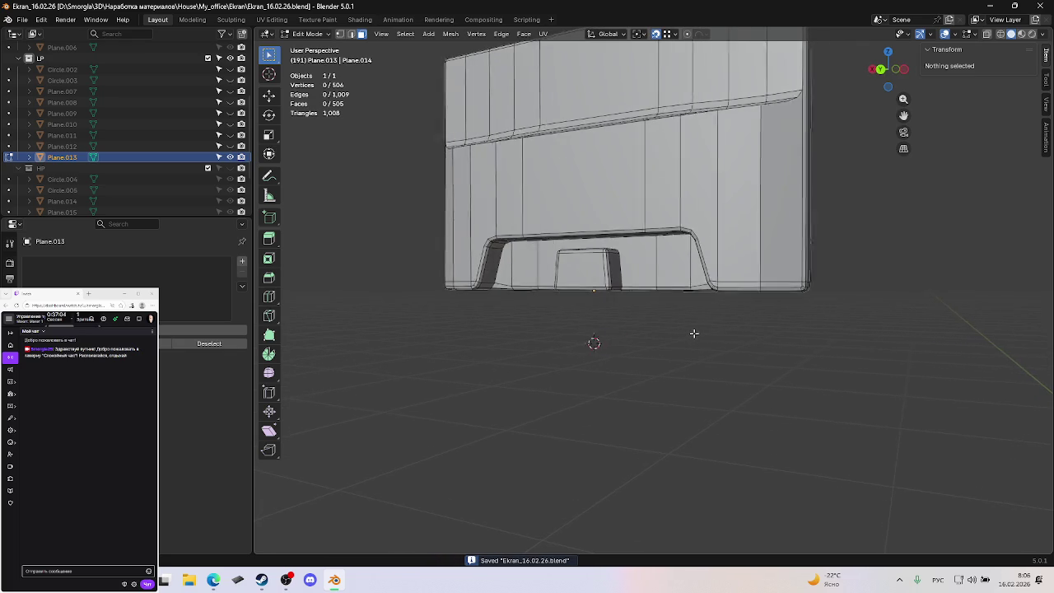
scroll(688, 334, "up", 2)
middle_click_drag(746, 318, 727, 327, "shift")
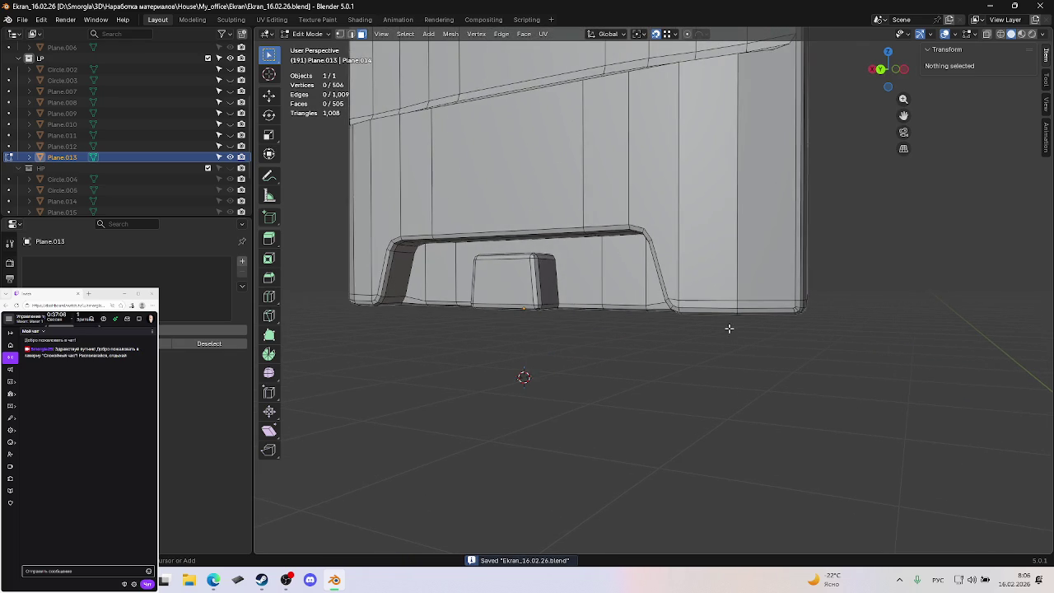
middle_click_drag(719, 268, 723, 281, "shift")
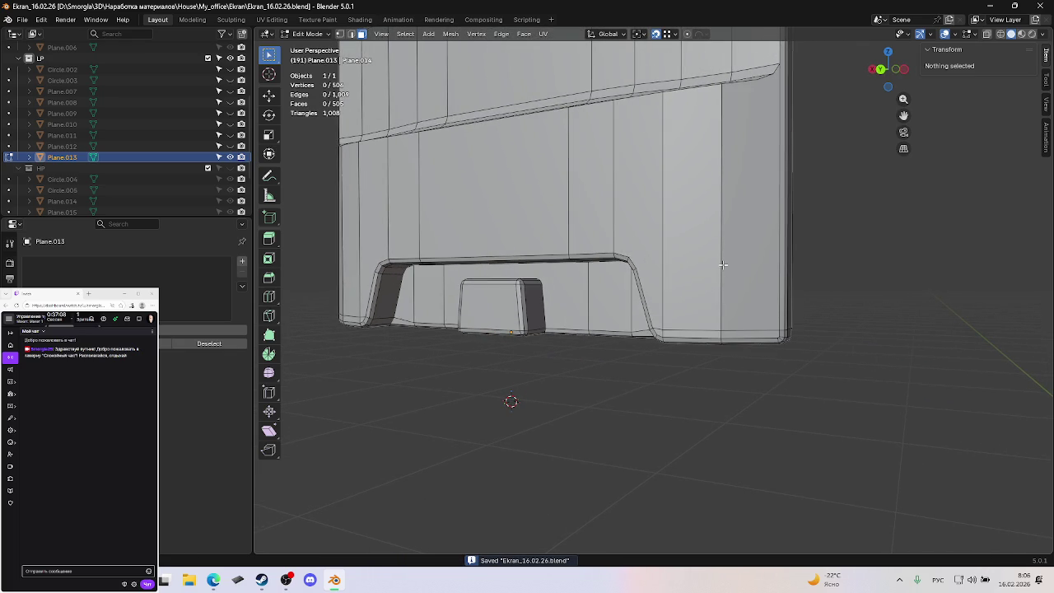
middle_click_drag(749, 228, 724, 268)
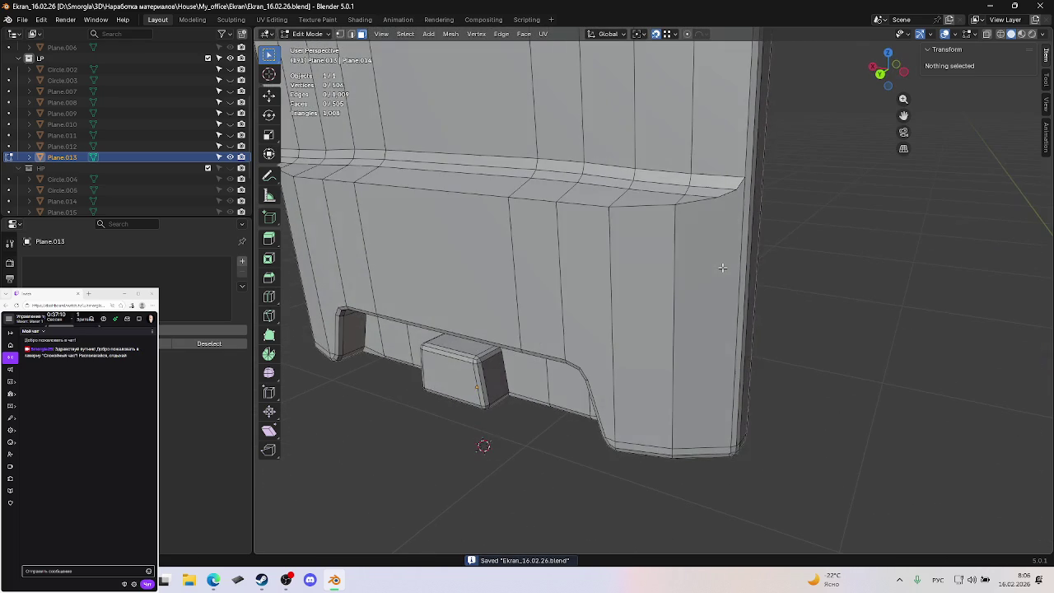
left_click(721, 267)
Triangulate the right-corner face, deselect it, and save.
key("ctrl+t")
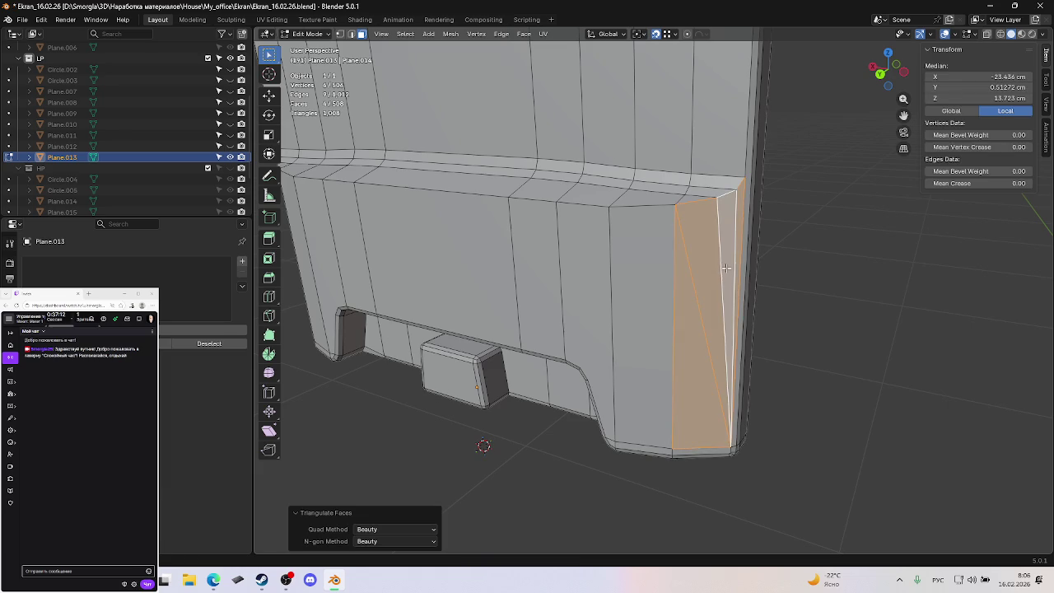
key("alt+a")
key("ctrl+s")
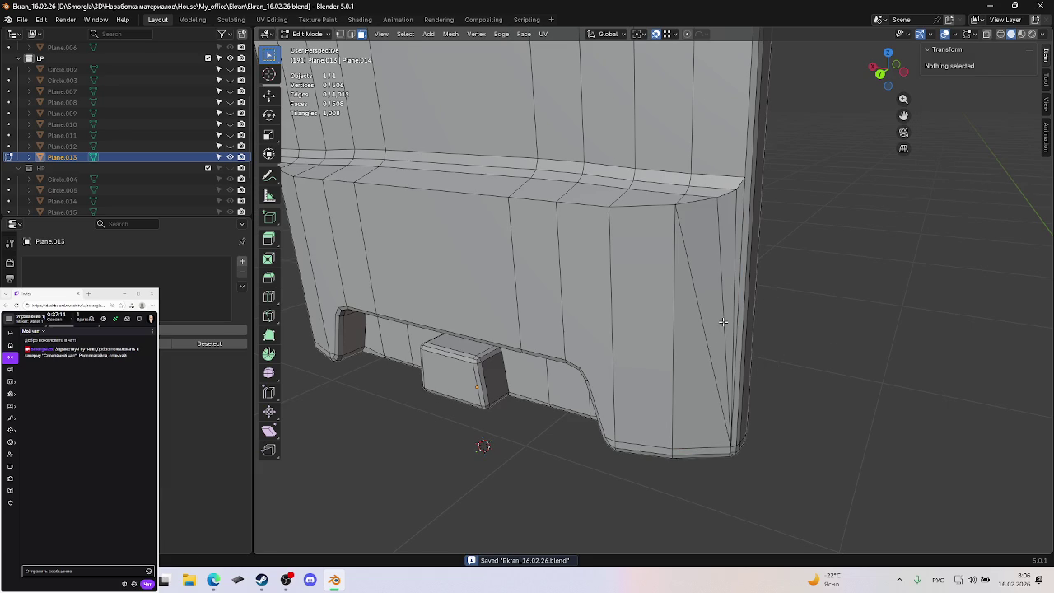
middle_click_drag(723, 323, 706, 306)
scroll(722, 308, "down", 2)
scroll(640, 306, "down", 3)
middle_click_drag(657, 283, 583, 250)
scroll(646, 272, "up", 2)
Triangulate the face on the mesh's left side, deselect it, and save.
left_click(561, 243)
key("ctrl+t")
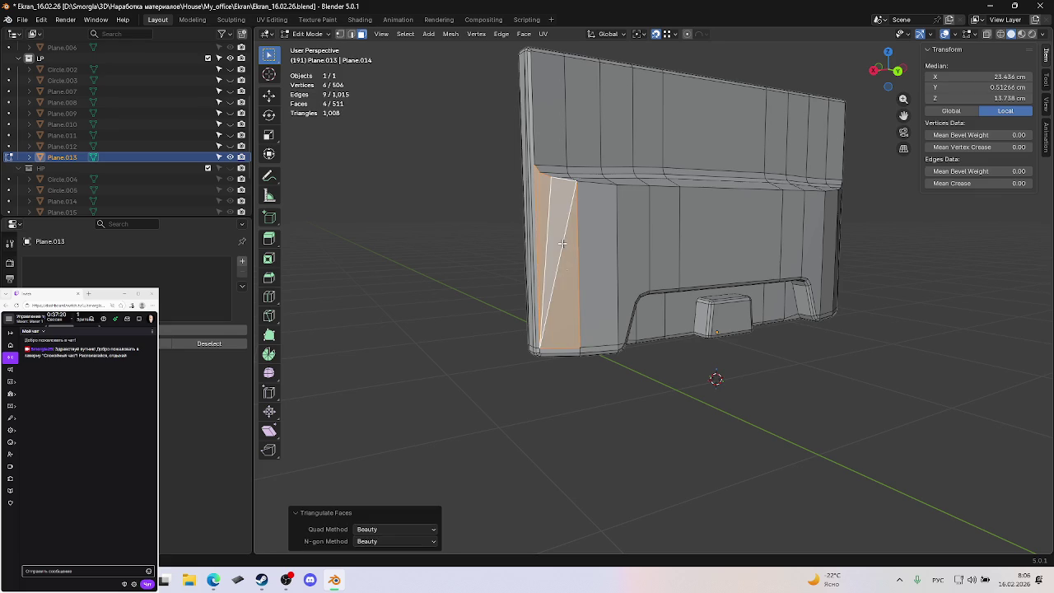
key("alt+a")
key("ctrl+s")
mouse_move(471, 306)
middle_mouse_down()
mouse_move(582, 278)
mouse_move(634, 321)
mouse_move(661, 318)
mouse_move(684, 338)
mouse_move(758, 360)
mouse_move(733, 354)
middle_mouse_up()
scroll(684, 337, "up", 4)
scroll(701, 358, "up", 2)
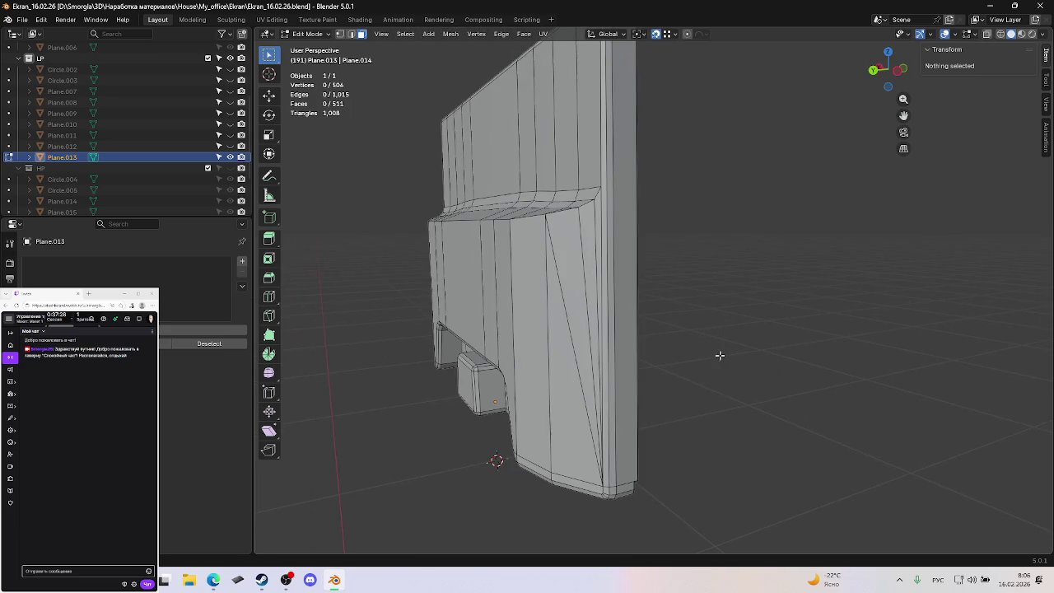
Triangulate the right edge strip face, deselect it, and save.
left_click(640, 351)
key("ctrl+t")
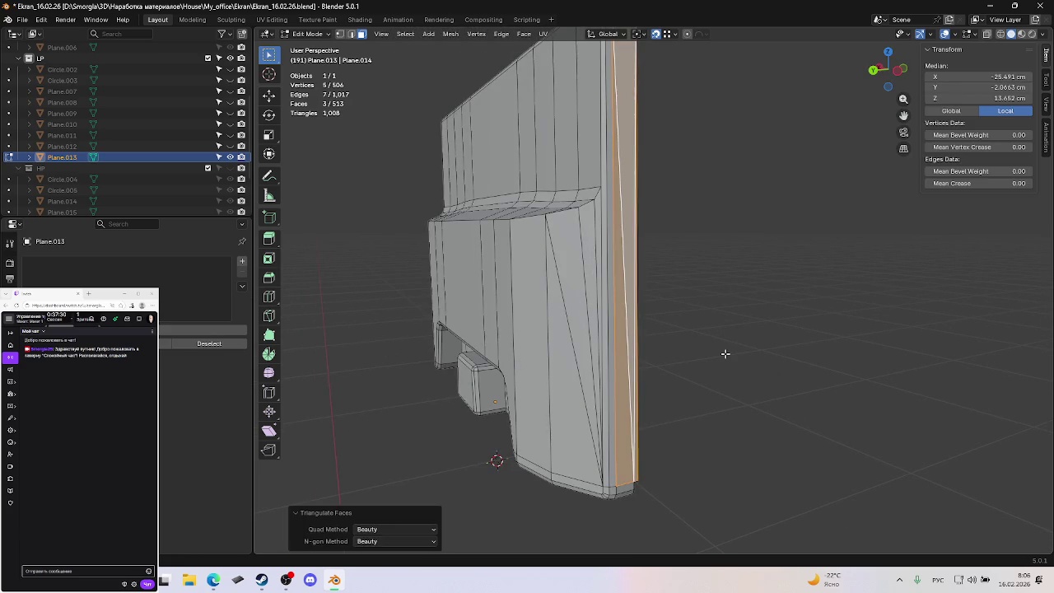
left_click(725, 354)
key("ctrl+s")
mouse_move(731, 335)
middle_mouse_down()
mouse_move(714, 329)
mouse_move(713, 361)
middle_mouse_up()
In Edge select mode, dissolve two diagonal edges on the panel's side.
key("2")
left_click(574, 407)
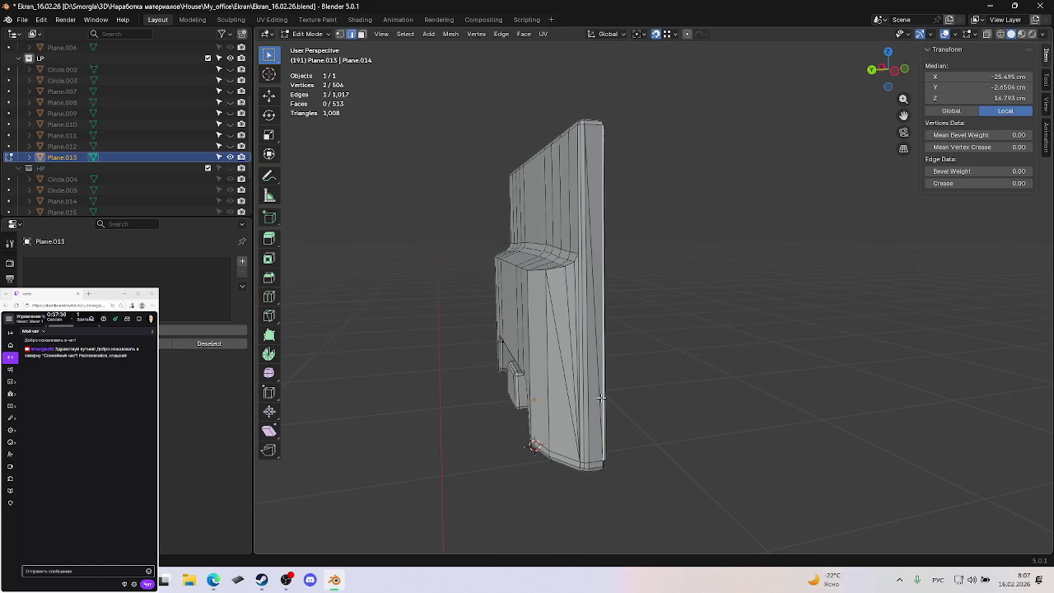
mouse_move(611, 346)
middle_mouse_down()
mouse_move(621, 388)
mouse_move(578, 319)
mouse_move(627, 329)
mouse_move(681, 298)
middle_mouse_up()
key("ctrl+x")
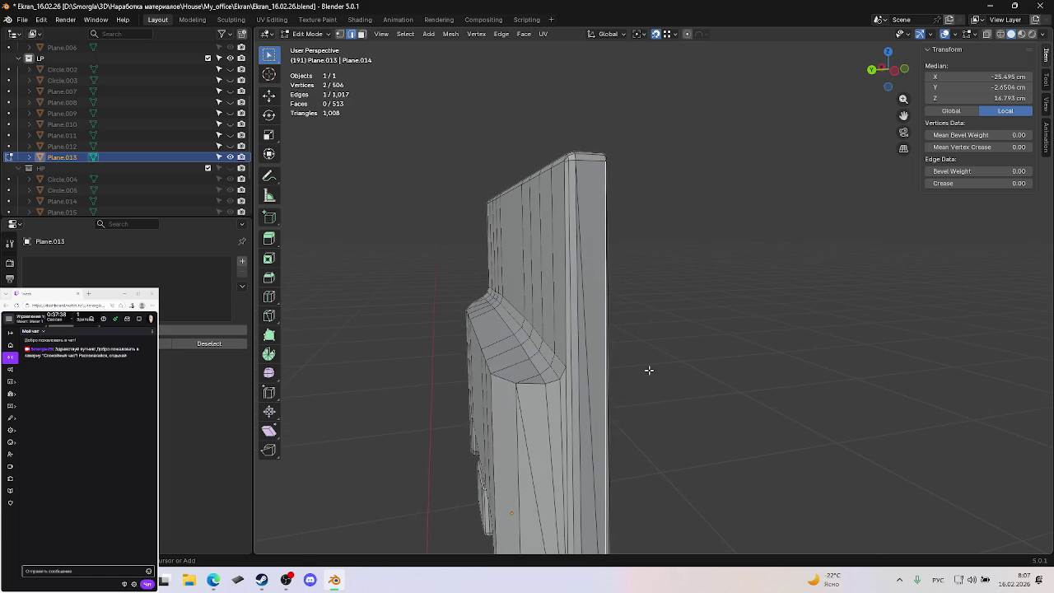
scroll(626, 329, "up", 4)
left_click(625, 297)
mouse_move(631, 332)
middle_mouse_down()
mouse_move(674, 370)
mouse_move(691, 340)
mouse_move(716, 346)
middle_mouse_up()
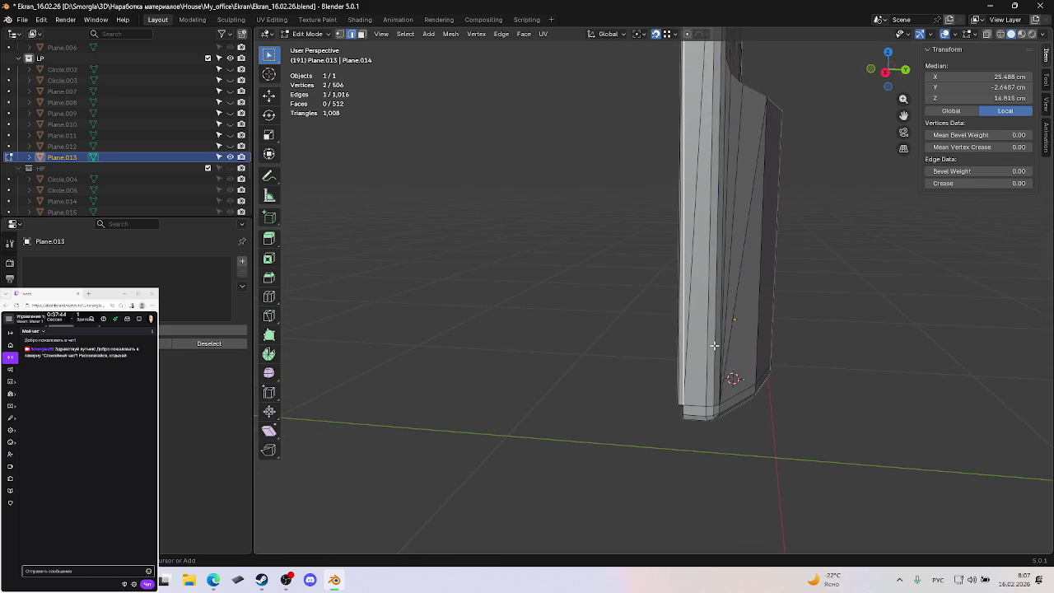
key("ctrl+x")
Clear the selection, save the file, and close in on the panel's corner.
middle_click_drag(805, 297, 754, 328)
left_click(814, 301)
key("ctrl+s")
mouse_move(814, 301)
middle_mouse_down()
mouse_move(783, 299)
mouse_move(837, 310)
mouse_move(675, 262)
middle_mouse_up()
scroll(784, 299, "up", 4)
scroll(838, 310, "down", 3)
scroll(675, 262, "up", 2)
Dissolve the diagonal edge on the lower corner face and select the remaining diagonal.
left_click(650, 257, "alt")
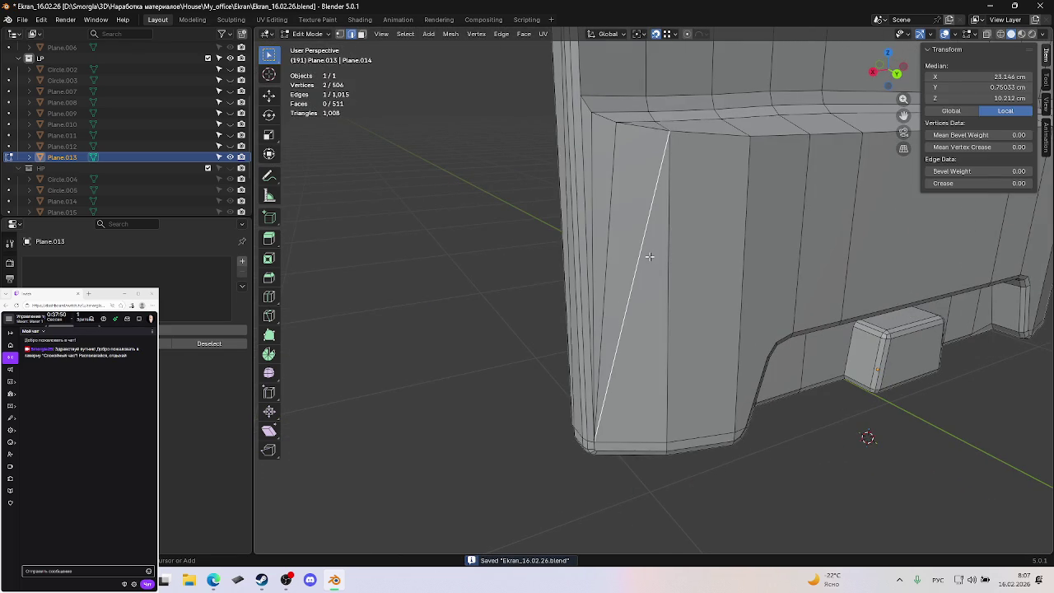
key("ctrl+x")
mouse_move(813, 264)
middle_mouse_down()
mouse_move(953, 502)
mouse_move(714, 261)
mouse_move(627, 243)
middle_mouse_up()
middle_click_drag(466, 195, 475, 205)
left_click(475, 205, "alt")
Dissolve the leftover diagonal edge and save the file.
key("ctrl+x")
left_click(769, 231)
middle_click_drag(769, 231, 729, 233)
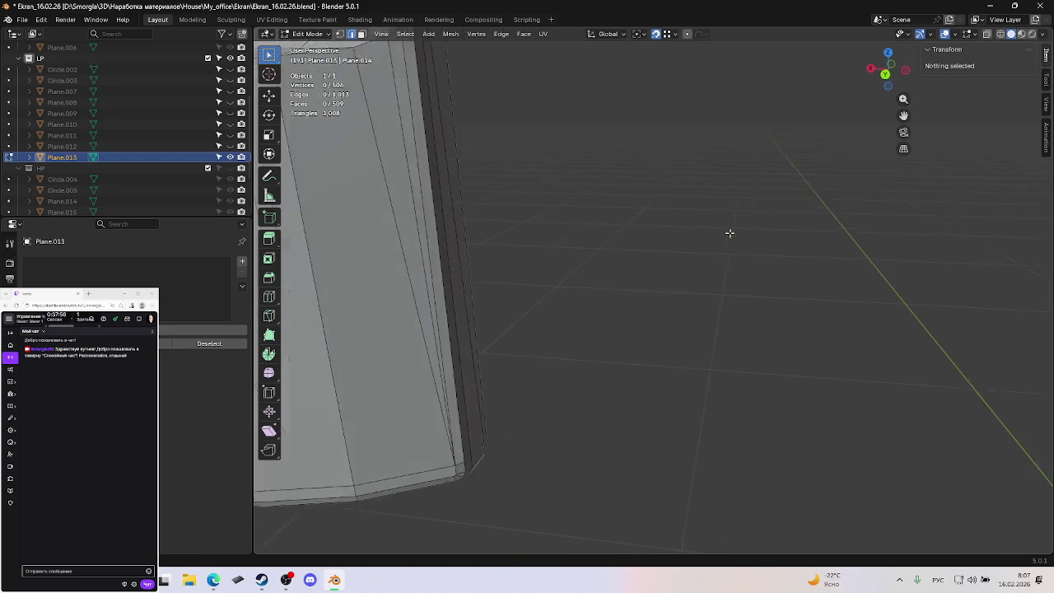
scroll(730, 233, "down", 3)
scroll(689, 228, "down", 2)
key("ctrl+s")
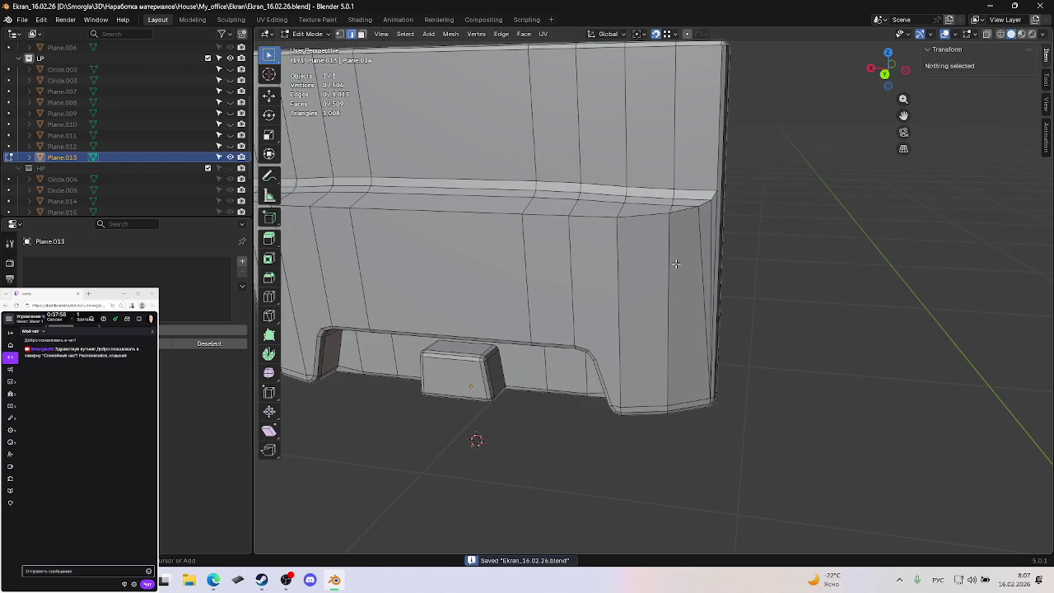
Orbit to a low front view of the panel and save again.
mouse_move(677, 263)
middle_mouse_down()
mouse_move(652, 285)
mouse_move(687, 302)
mouse_move(650, 316)
middle_mouse_up()
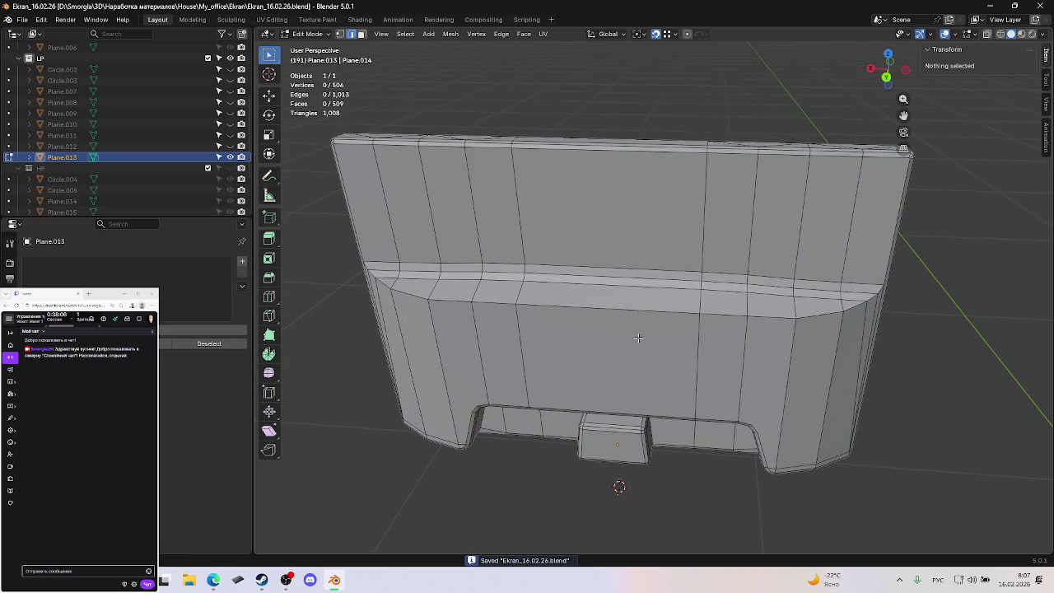
middle_click_drag(625, 304, 663, 252)
scroll(663, 252, "up", 3)
scroll(663, 253, "down", 2)
scroll(659, 239, "up", 1)
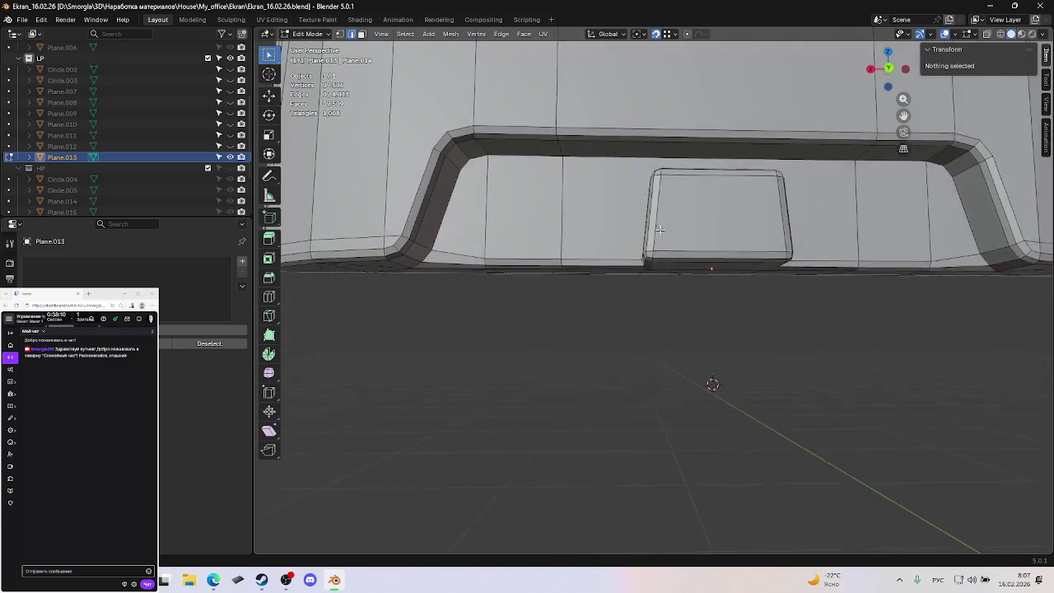
scroll(653, 228, "up", 1)
key("ctrl+s")
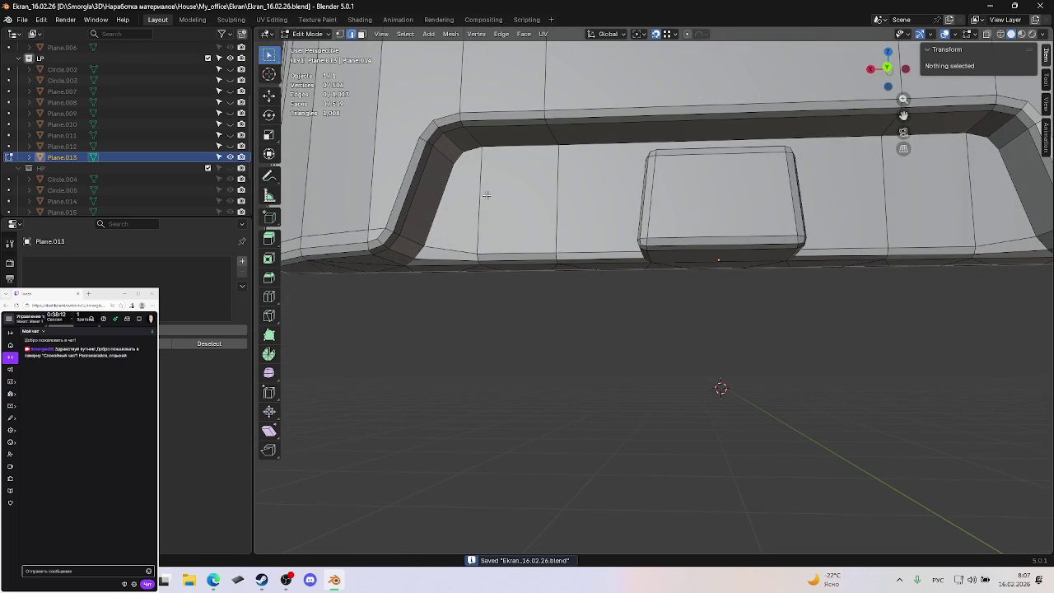
Triangulate the face beside the cut-out's left bend and dissolve an extra triangle edge.
key("3")
left_click(461, 198)
left_click(460, 198, "shift")
left_click(460, 199)
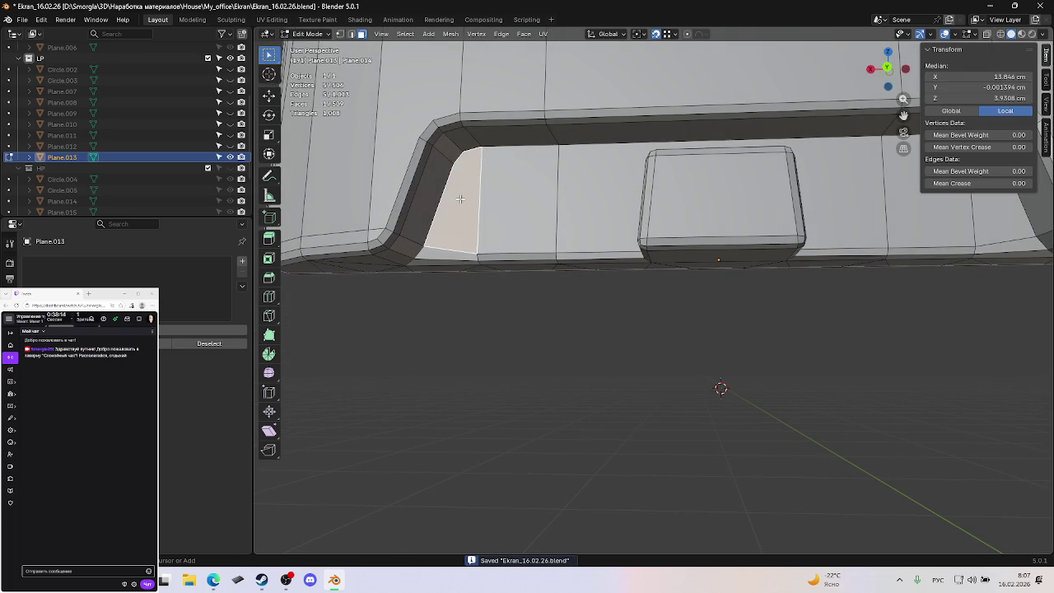
key("ctrl+t")
left_click(539, 362)
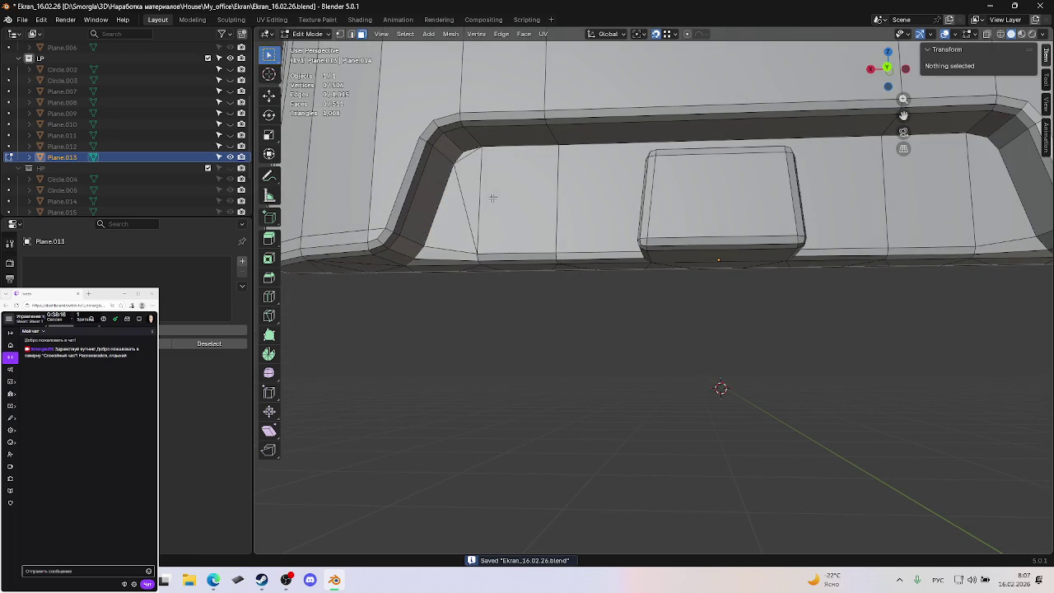
key("2")
left_click(472, 164)
key("ctrl+x")
left_click(557, 303)
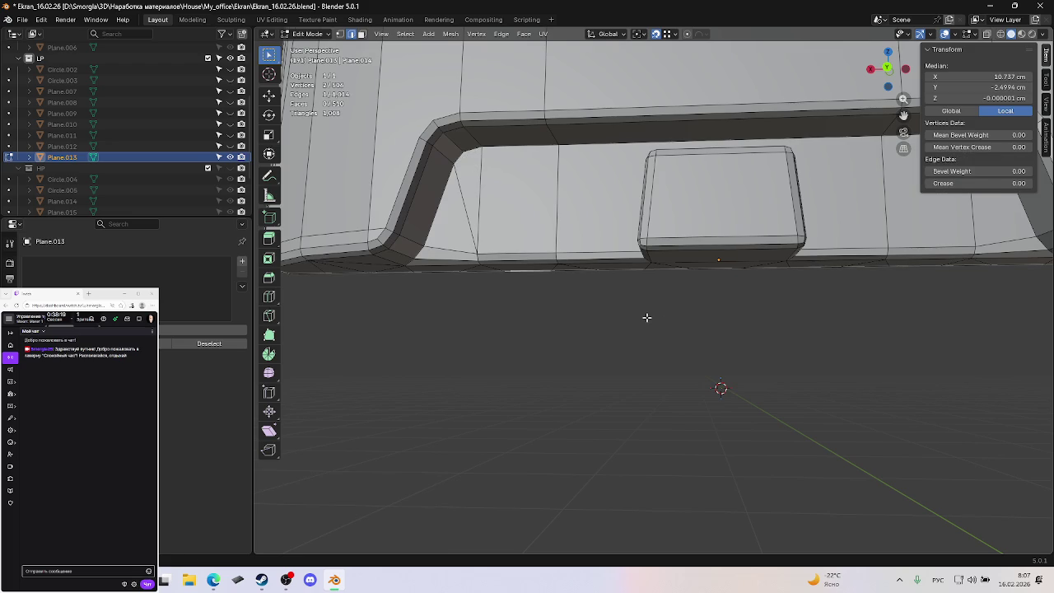
mouse_move(647, 317)
middle_mouse_down()
mouse_move(659, 316)
mouse_move(533, 266)
mouse_move(612, 271)
mouse_move(717, 306)
mouse_move(673, 313)
middle_mouse_up()
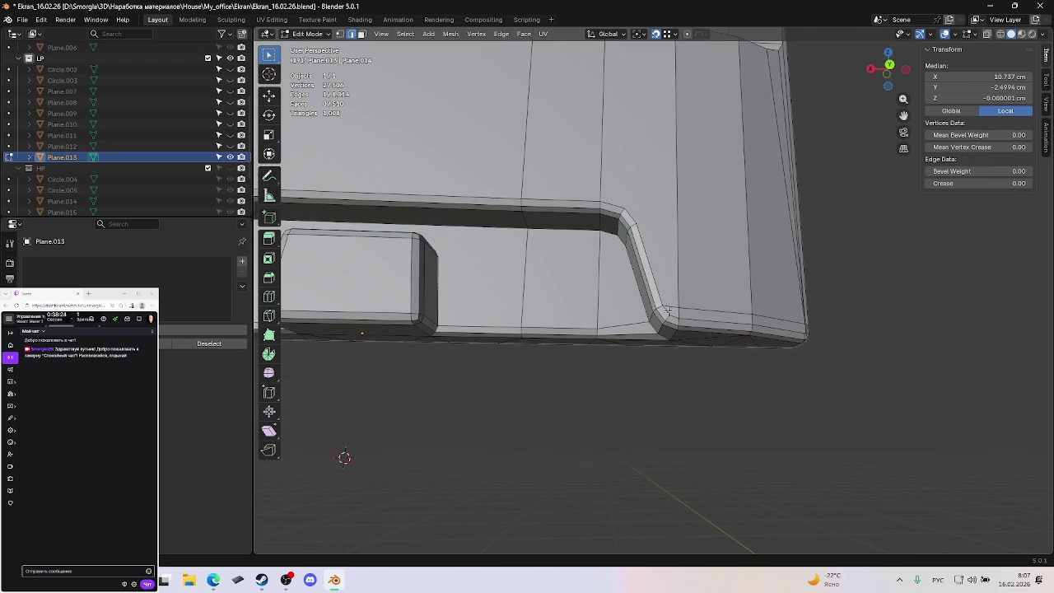
Triangulate the n-gon at the cut-out's right bend, dissolve its extra edges, and save.
key("3")
left_click(624, 291)
key("ctrl+t")
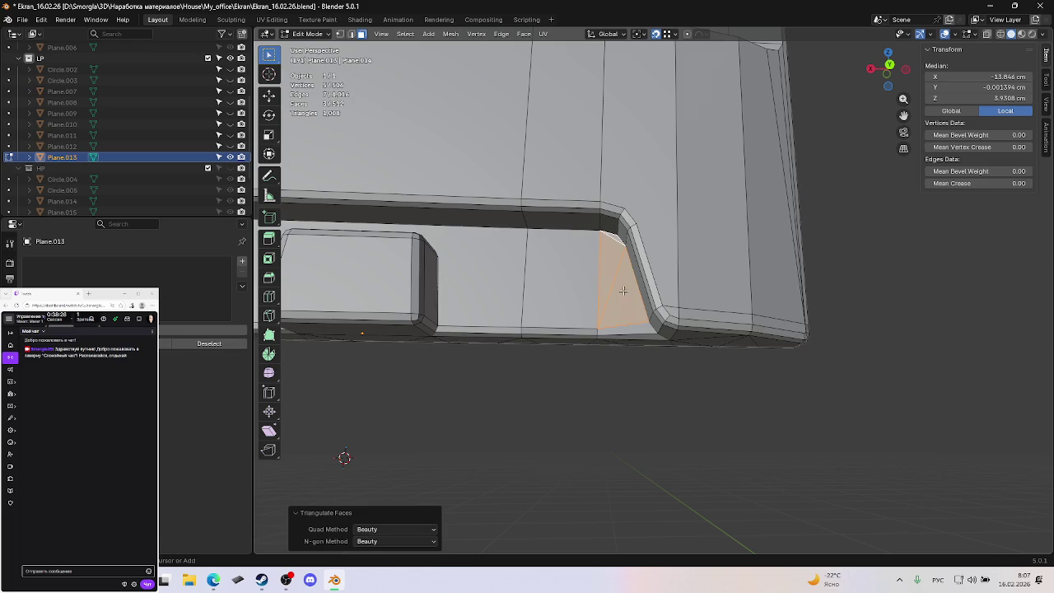
key("2")
key("ctrl+x")
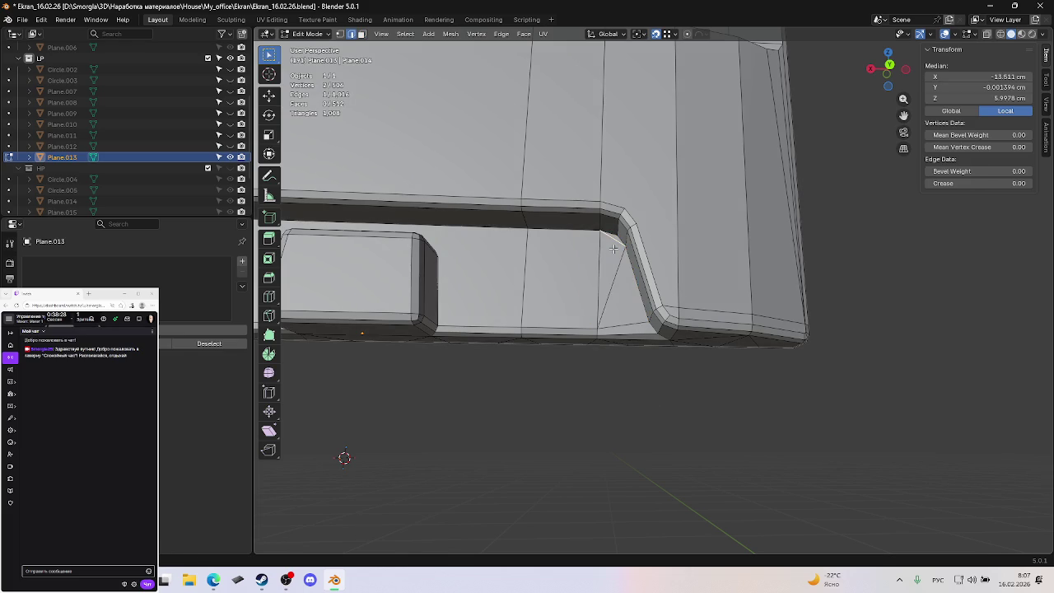
left_click(620, 395)
mouse_move(620, 396)
middle_mouse_down()
mouse_move(626, 383)
mouse_move(675, 384)
mouse_move(652, 380)
middle_mouse_up()
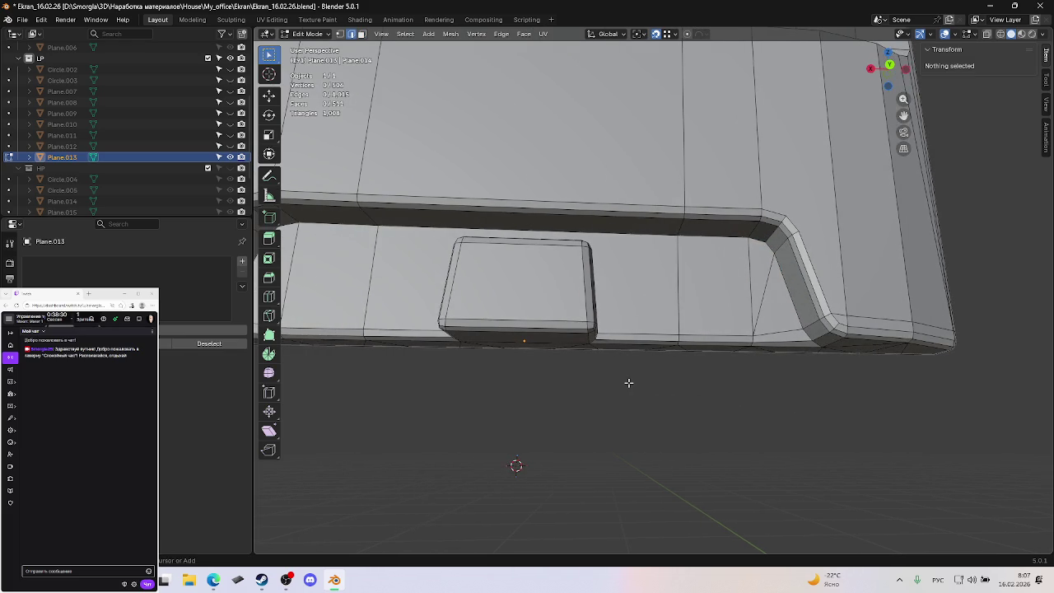
key("ctrl+s")
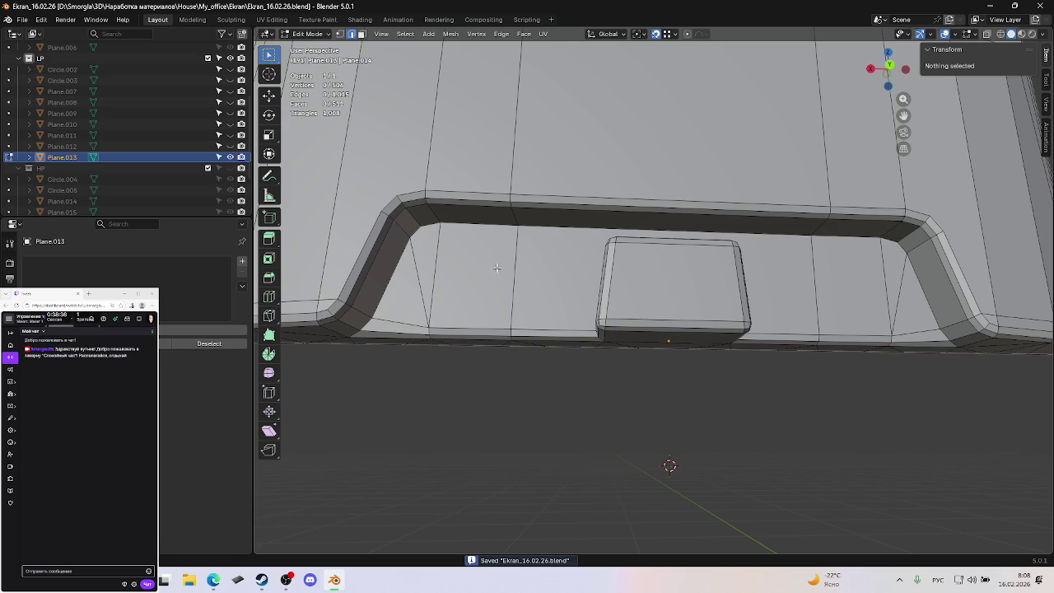
Triangulate the wide face around the small block and save the file.
scroll(575, 256, "down", 5)
scroll(593, 259, "up", 5)
mouse_move(614, 263)
middle_mouse_down()
mouse_move(657, 275)
mouse_move(645, 292)
mouse_move(557, 281)
middle_mouse_up()
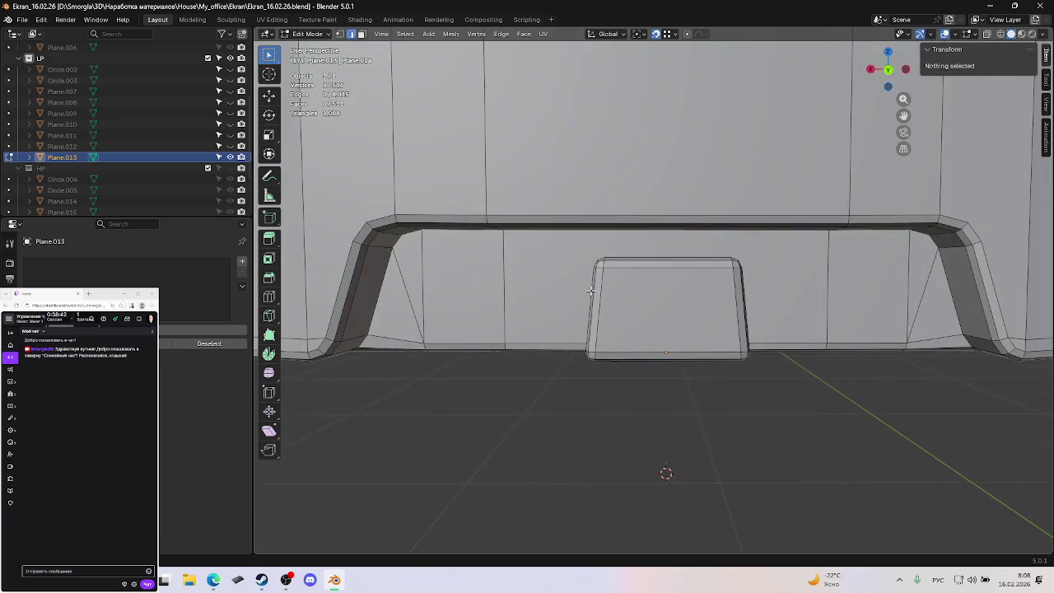
left_click(556, 283)
key("ctrl+t")
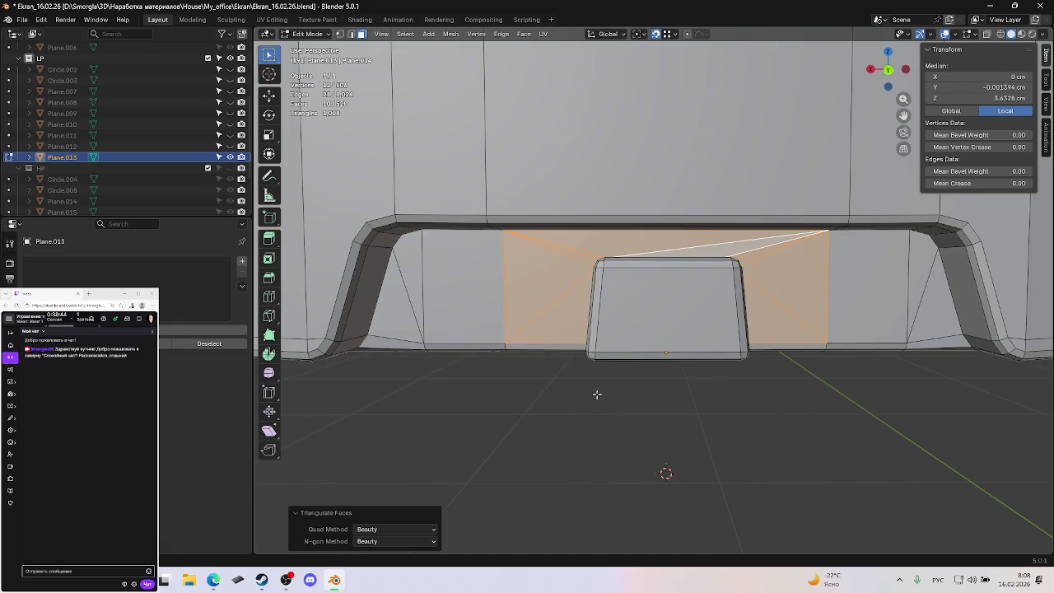
left_click(597, 393)
middle_click_drag(598, 396, 617, 381)
key("ctrl+s")
Dissolve the diagonal edges on both sides of the block and the top edge, then save.
middle_click_drag(619, 343, 598, 342)
key("2")
left_click(565, 302)
mouse_move(567, 302)
middle_mouse_down()
mouse_move(602, 318)
mouse_move(653, 309)
middle_mouse_up()
key("ctrl+x")
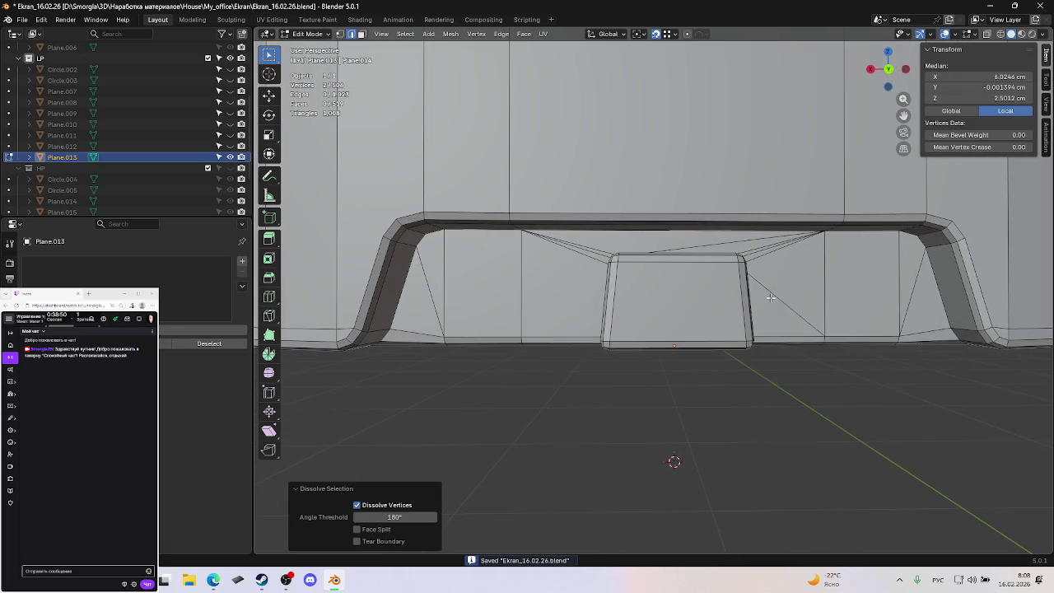
left_click(770, 297)
key("ctrl+x")
left_click(729, 242)
mouse_move(729, 244)
middle_mouse_down()
mouse_move(715, 287)
mouse_move(792, 461)
middle_mouse_up()
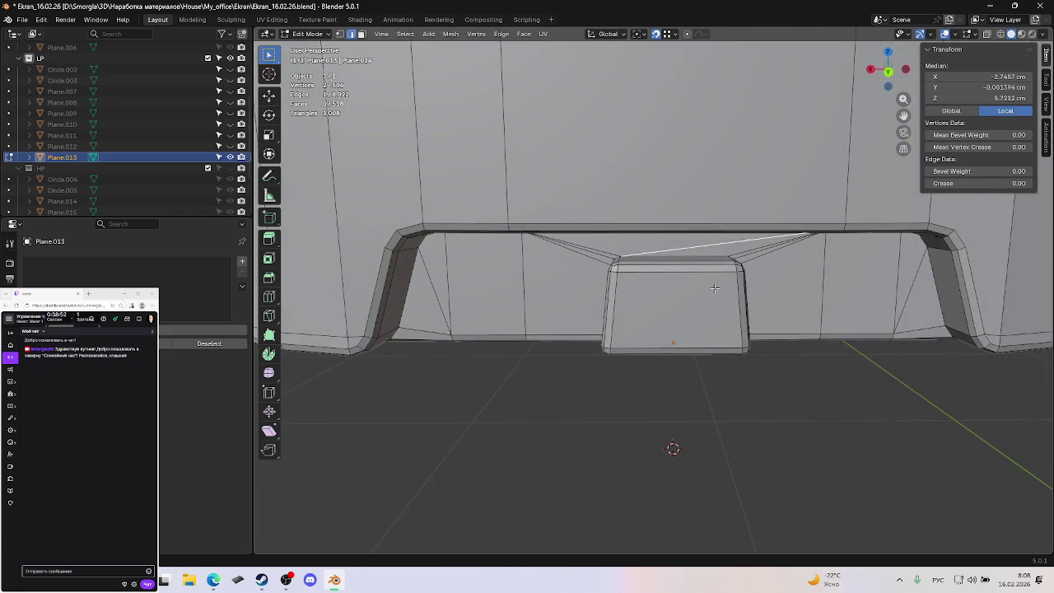
key("ctrl+x")
key("ctrl+s")
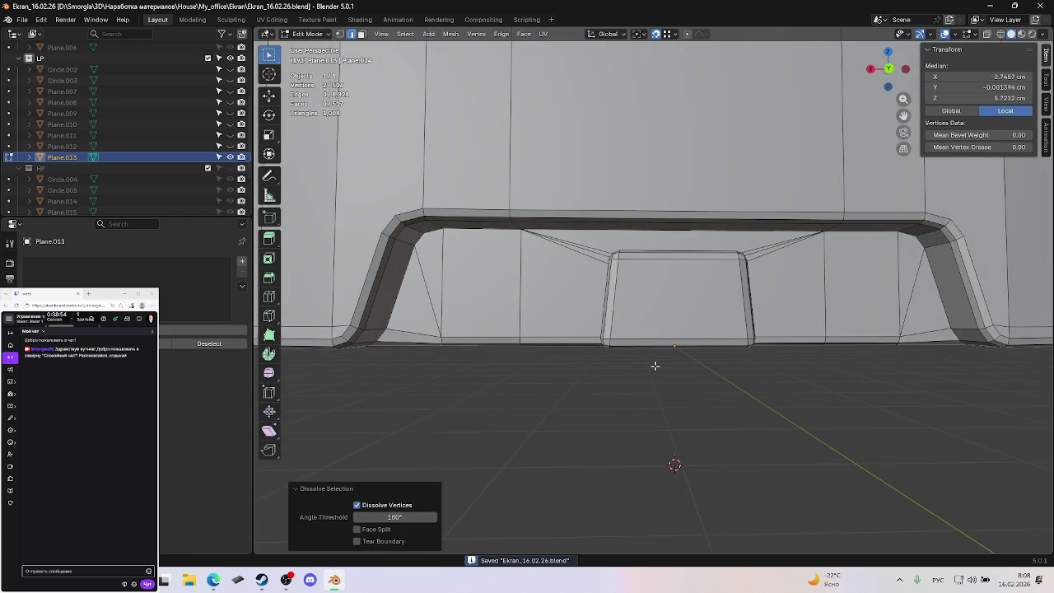
mouse_move(655, 366)
middle_mouse_down()
mouse_move(650, 304)
mouse_move(666, 348)
mouse_move(570, 271)
mouse_move(569, 291)
middle_mouse_up()
scroll(697, 373, "up", 4)
Triangulate the tall left-of-centre face and the tall right face together.
scroll(570, 292, "down", 5)
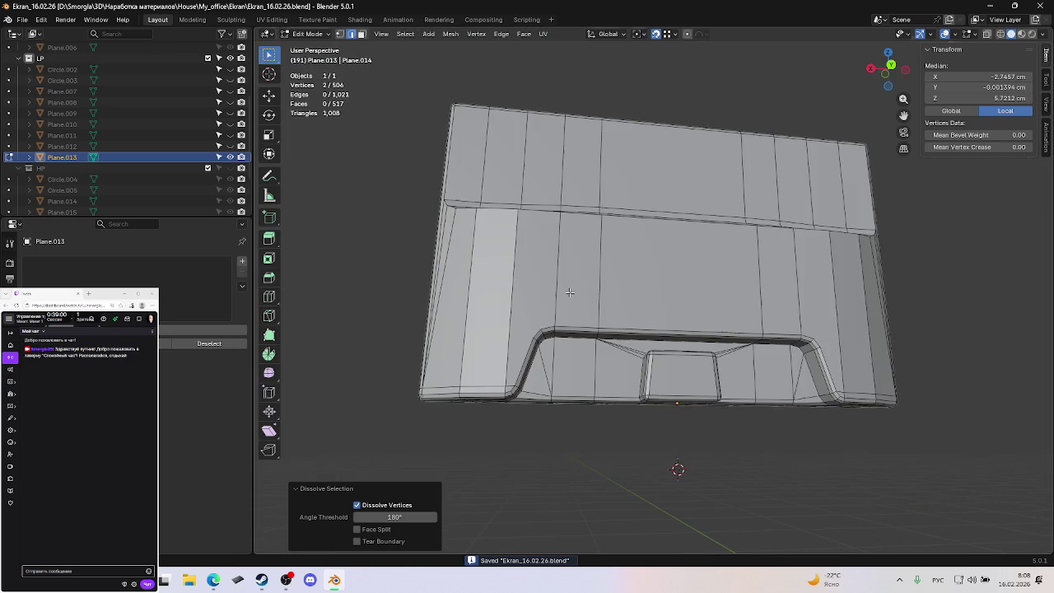
left_click(549, 292)
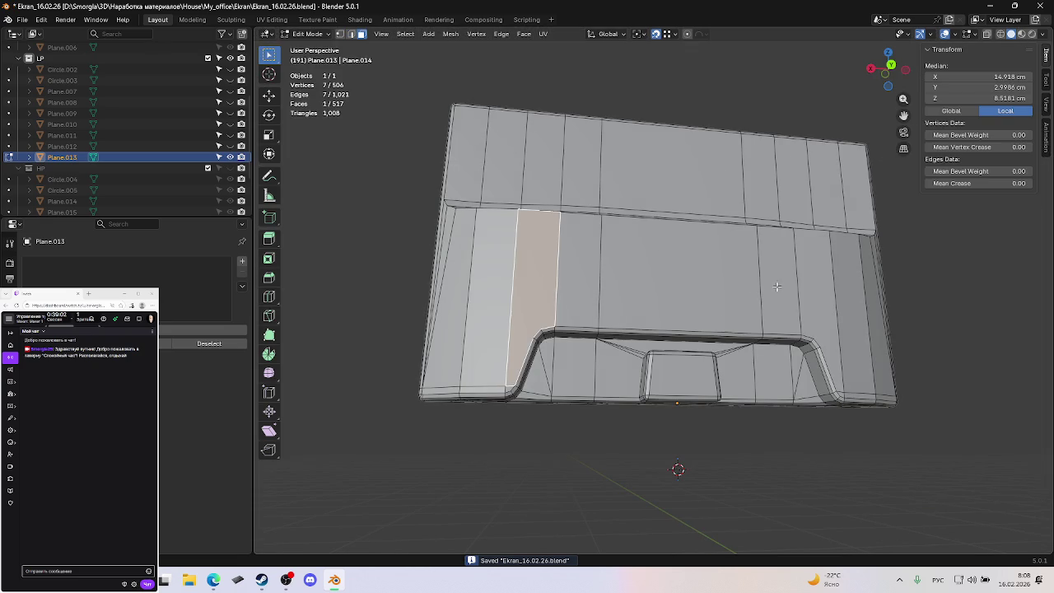
left_click(819, 296, "shift")
key("ctrl+t")
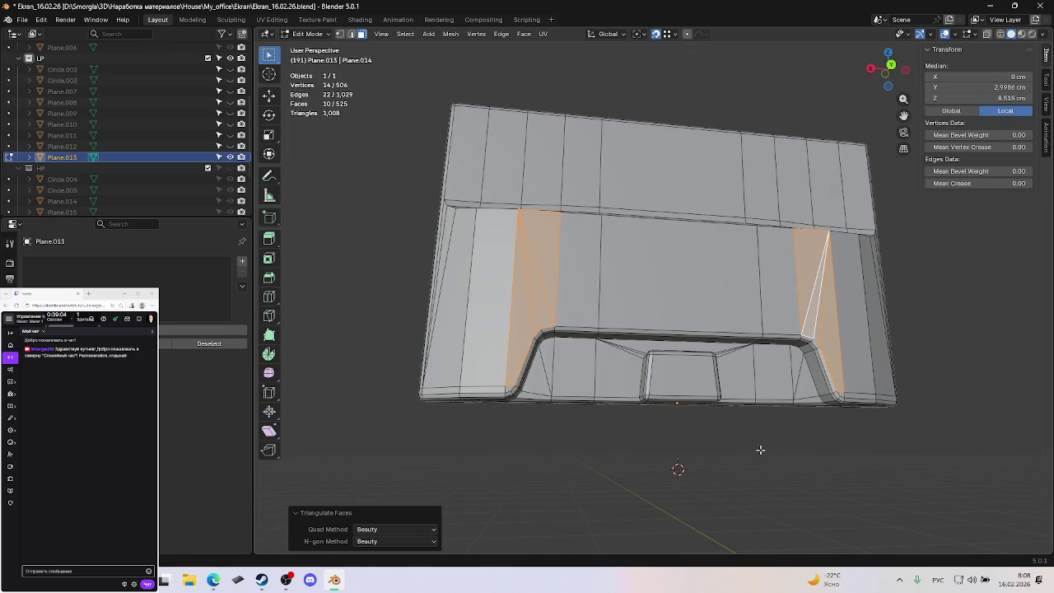
left_click(762, 450)
middle_click_drag(762, 450, 729, 450)
Dissolve the stray edge at the left bevel and save the file.
key("2")
left_click(518, 363)
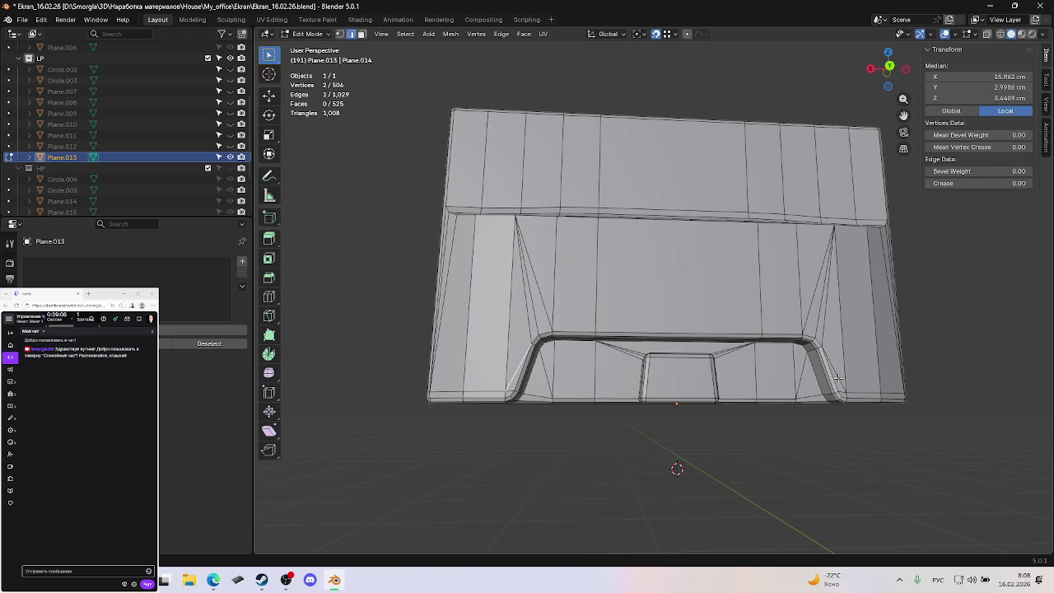
key("ctrl+x")
left_click(791, 449)
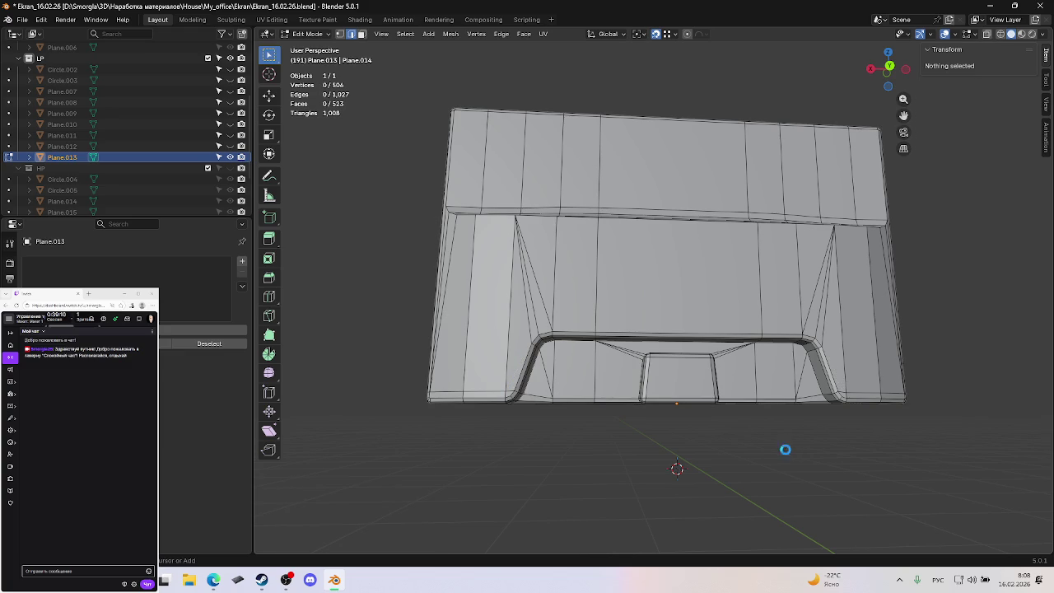
key("ctrl+s")
Orbit around the whole mesh and return to Object Mode.
mouse_move(786, 450)
middle_mouse_down()
mouse_move(765, 445)
mouse_move(753, 470)
middle_mouse_up()
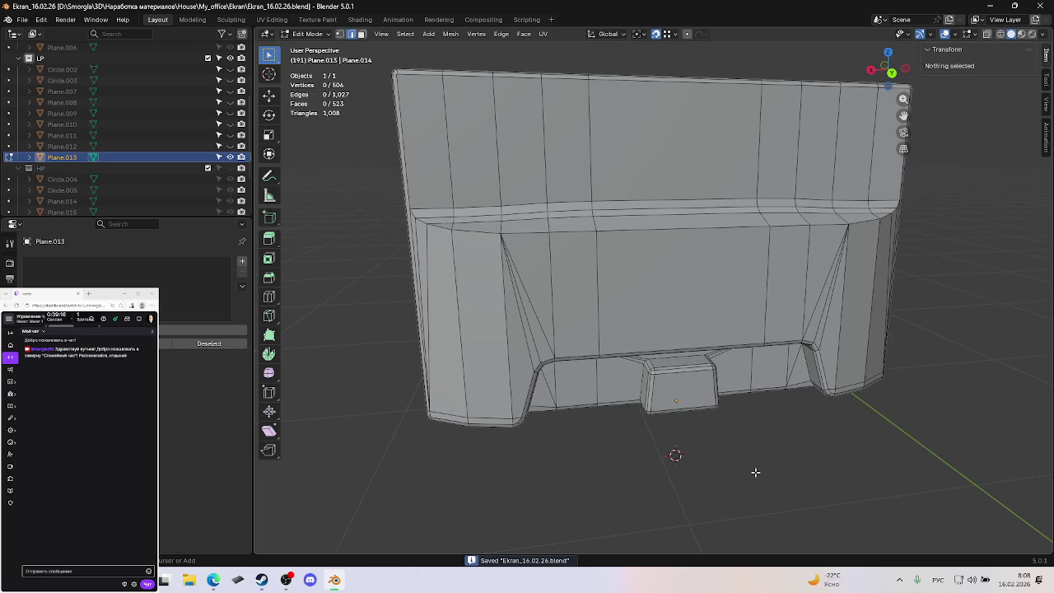
scroll(729, 397, "down", 4)
scroll(730, 396, "up", 8)
scroll(728, 392, "down", 8)
mouse_move(728, 390)
middle_mouse_down()
mouse_move(785, 413)
mouse_move(848, 412)
mouse_move(932, 376)
middle_mouse_up()
key("Tab")
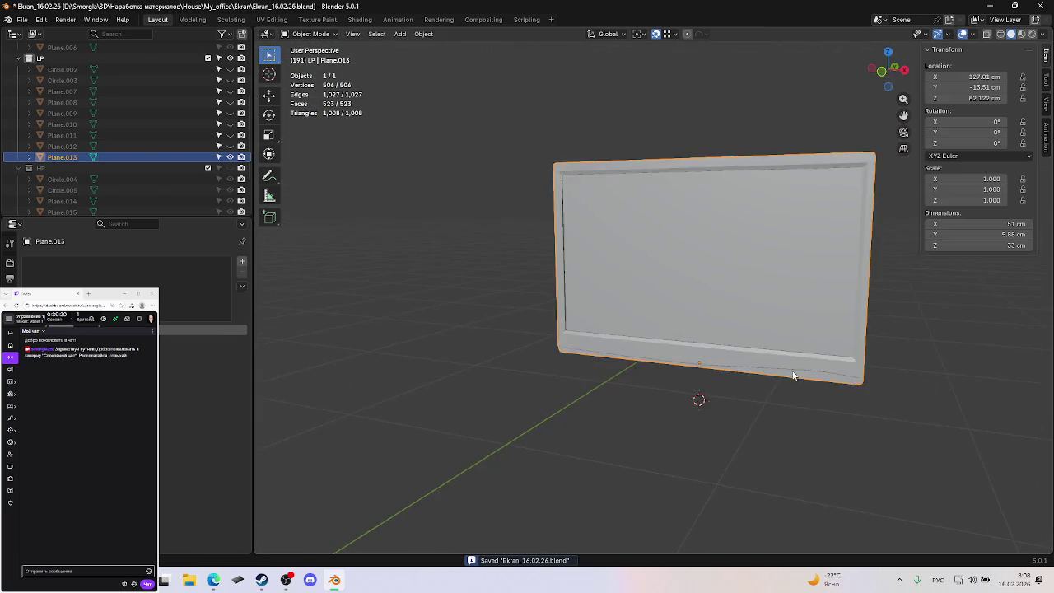
Apply Shade Smooth to the monitor panel, then go back into Edit Mode.
right_click(731, 294)
left_click(730, 294)
mouse_move(738, 329)
middle_mouse_down()
mouse_move(756, 349)
mouse_move(772, 325)
mouse_move(758, 332)
middle_mouse_up()
key("Tab")
scroll(765, 306, "up", 3)
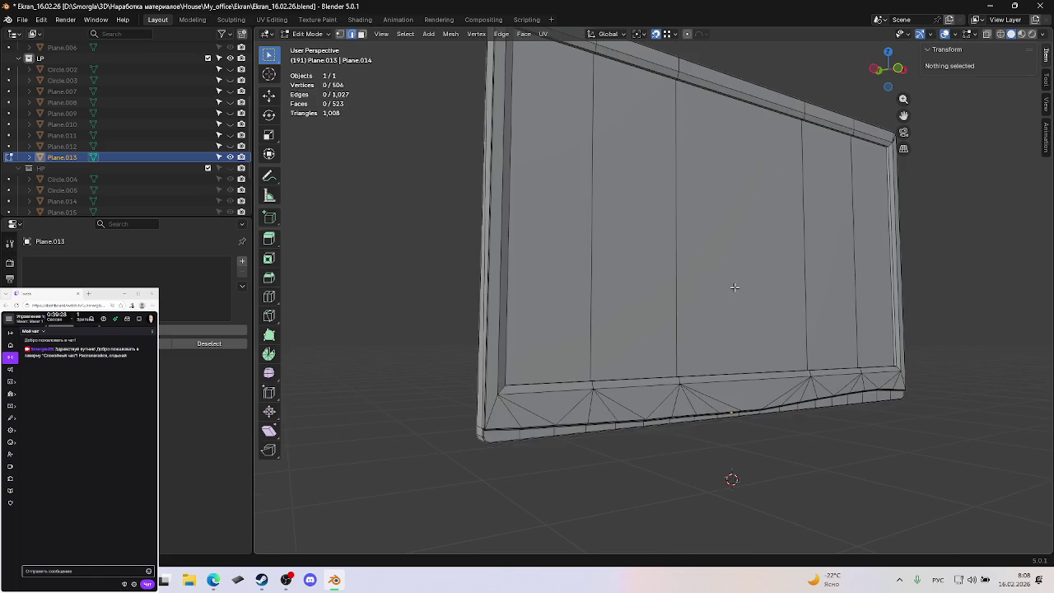
Select the whole mesh and merge vertices by distance, removing 9 duplicates.
key("a")
key("m")
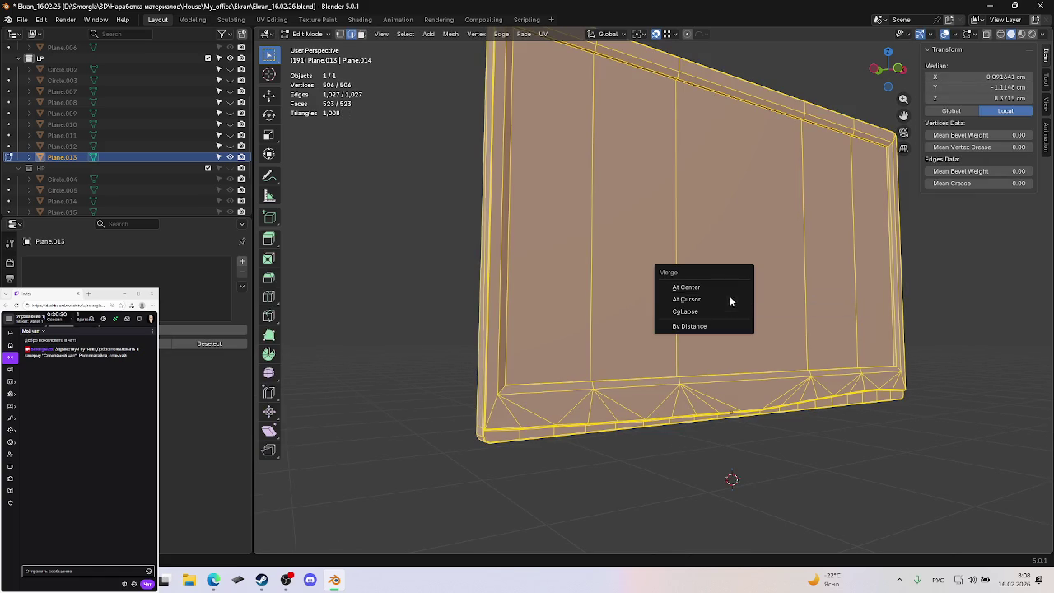
left_click(709, 322)
key("alt+a")
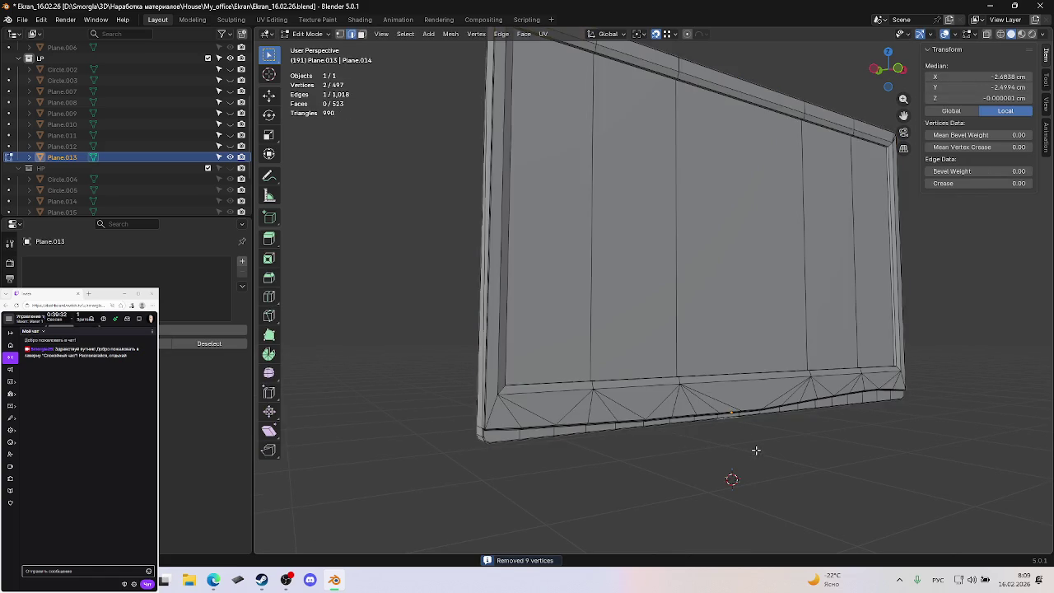
In Object Mode, apply Shade Smooth to the back panel again.
key("Tab")
right_click(724, 282)
left_click(723, 281)
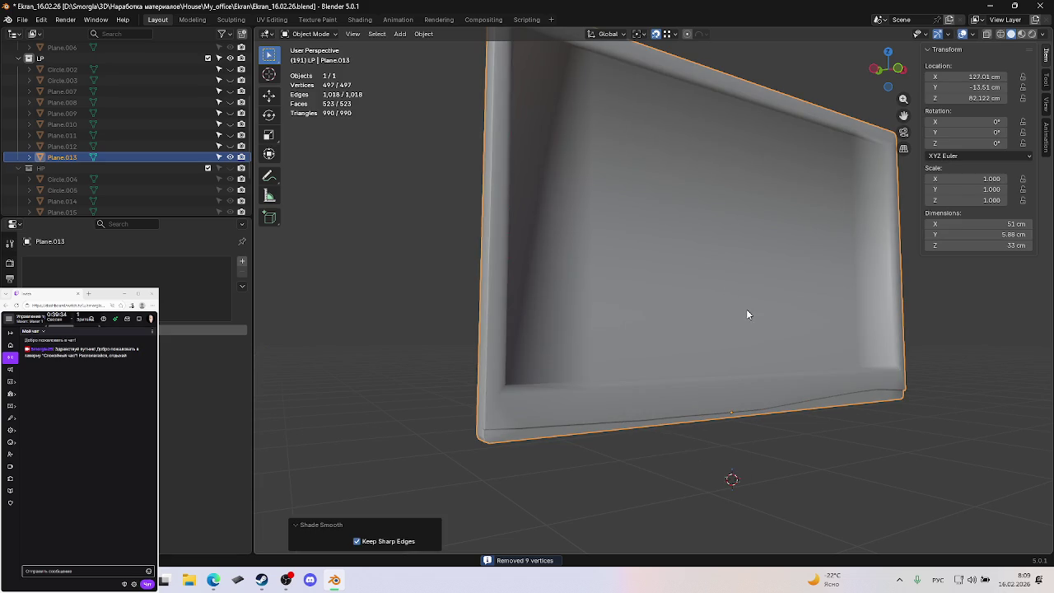
scroll(747, 308, "down", 5)
mouse_move(744, 307)
middle_mouse_down()
mouse_move(907, 324)
mouse_move(916, 338)
mouse_move(880, 343)
mouse_move(932, 315)
mouse_move(930, 301)
mouse_move(863, 295)
mouse_move(880, 291)
mouse_move(822, 318)
mouse_move(748, 320)
mouse_move(793, 322)
mouse_move(752, 331)
middle_mouse_up()
Save the file, then reselect the back panel and enter Edit Mode.
left_click(821, 318)
scroll(747, 321, "up", 5)
scroll(747, 321, "down", 3)
key("ctrl+s")
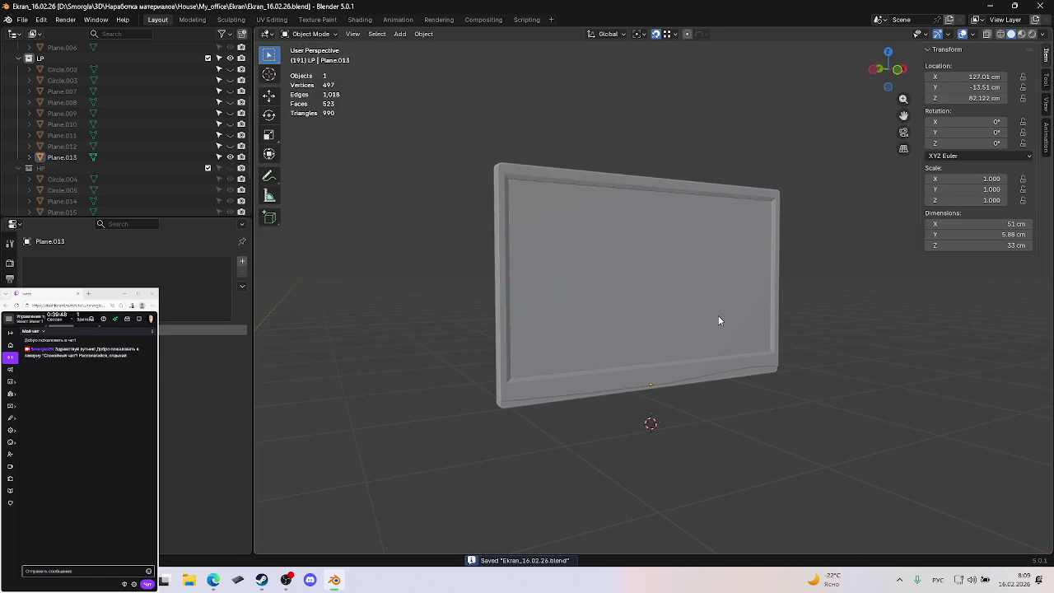
left_click(631, 315)
key("Tab")
scroll(672, 363, "up", 3)
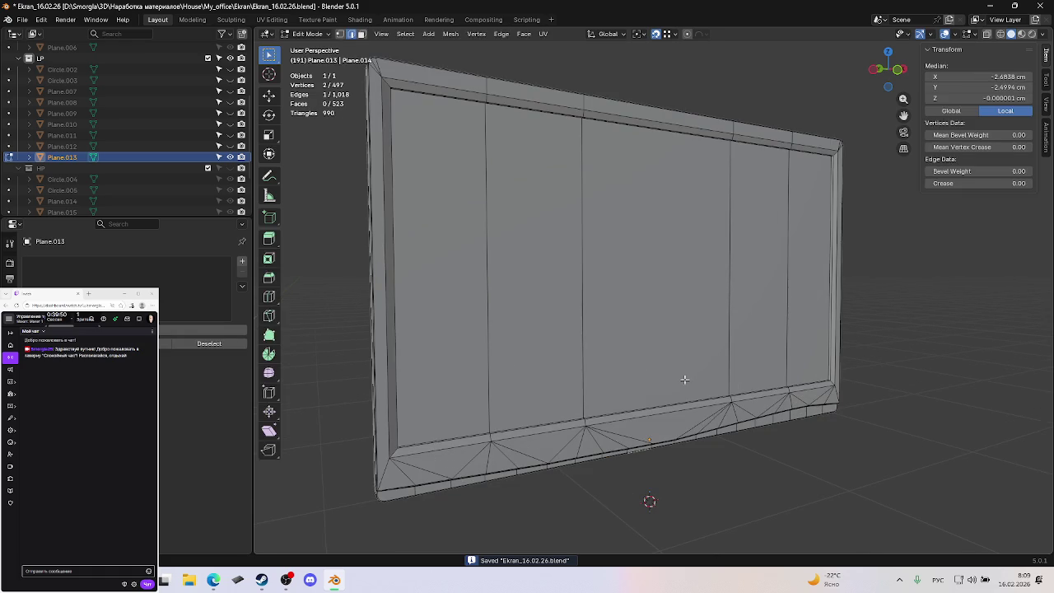
Clear the selection, view the panel from below, and save the file.
left_click(758, 486)
key("ctrl+s")
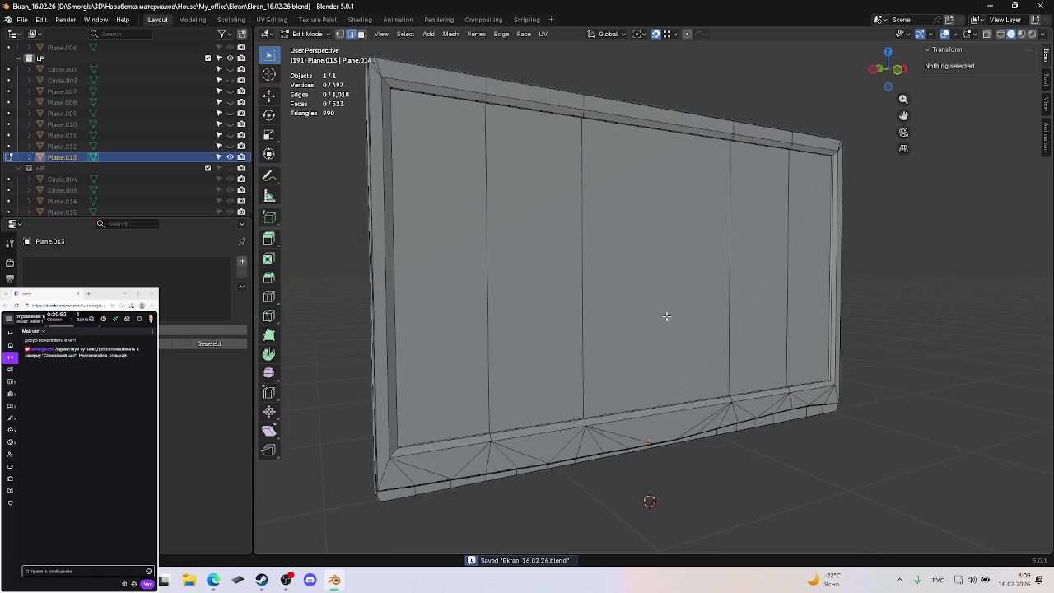
scroll(666, 316, "down", 4)
mouse_move(662, 318)
middle_mouse_down()
mouse_move(655, 302)
mouse_move(663, 323)
middle_mouse_up()
key("Tab")
key("Tab")
key("ctrl+s")
With X-ray on, select faces by sides: 3, then 4, then 5 vertices.
key("shift+z")
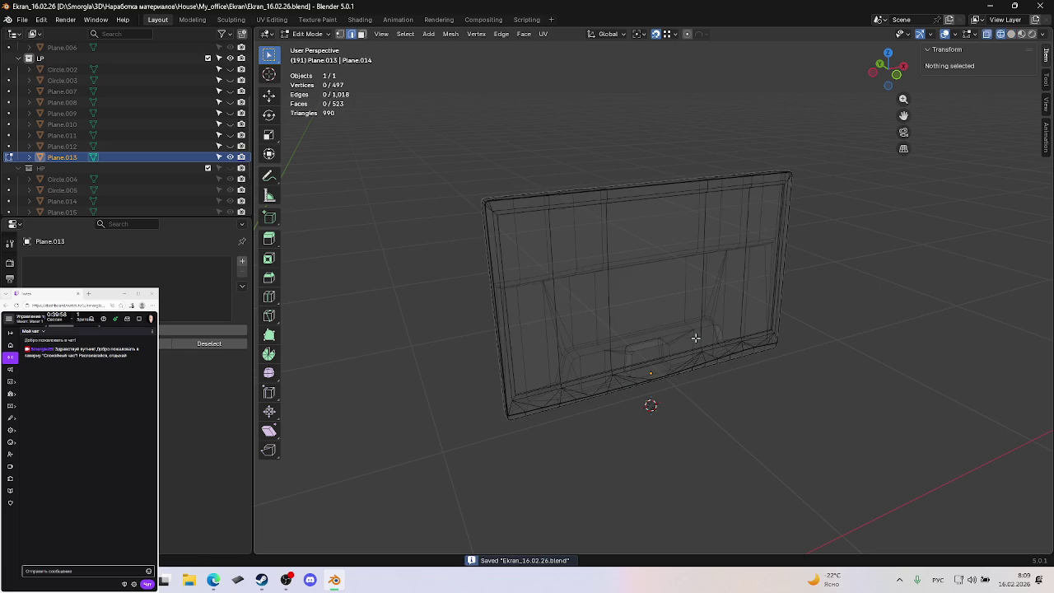
key("3")
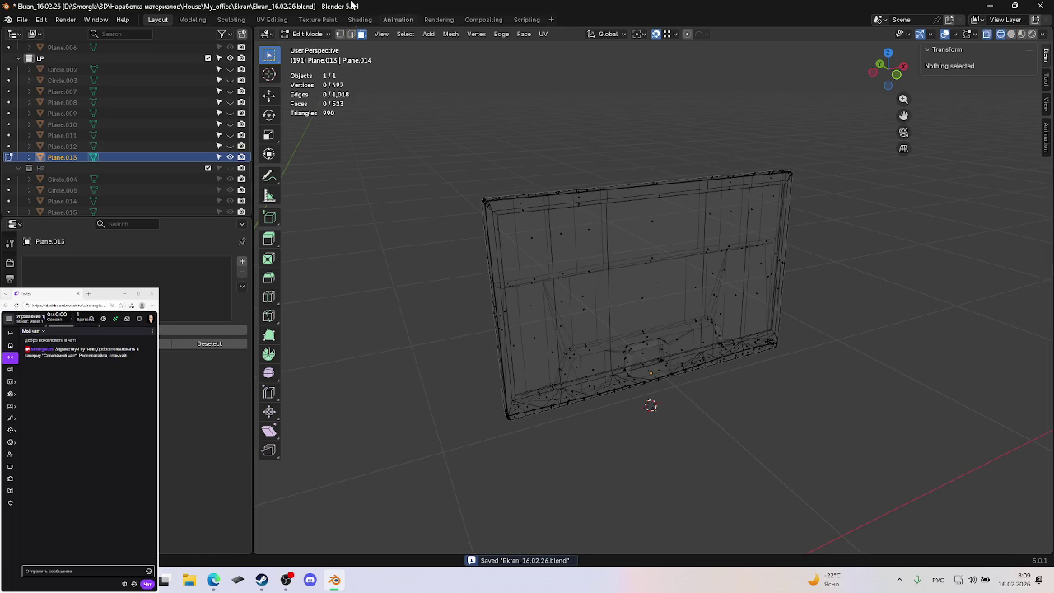
left_click(406, 34)
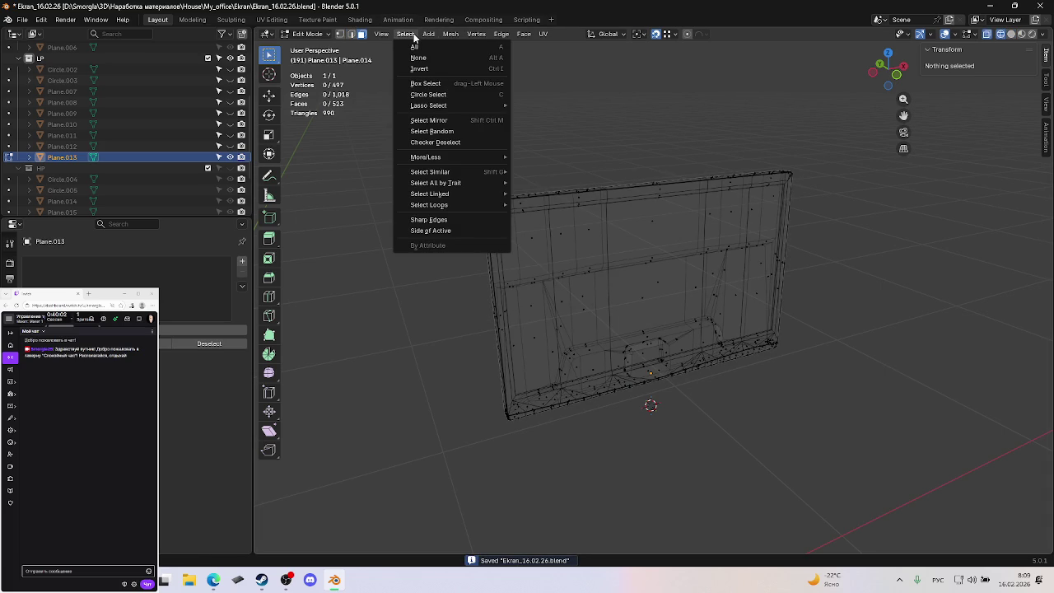
mouse_move(437, 183)
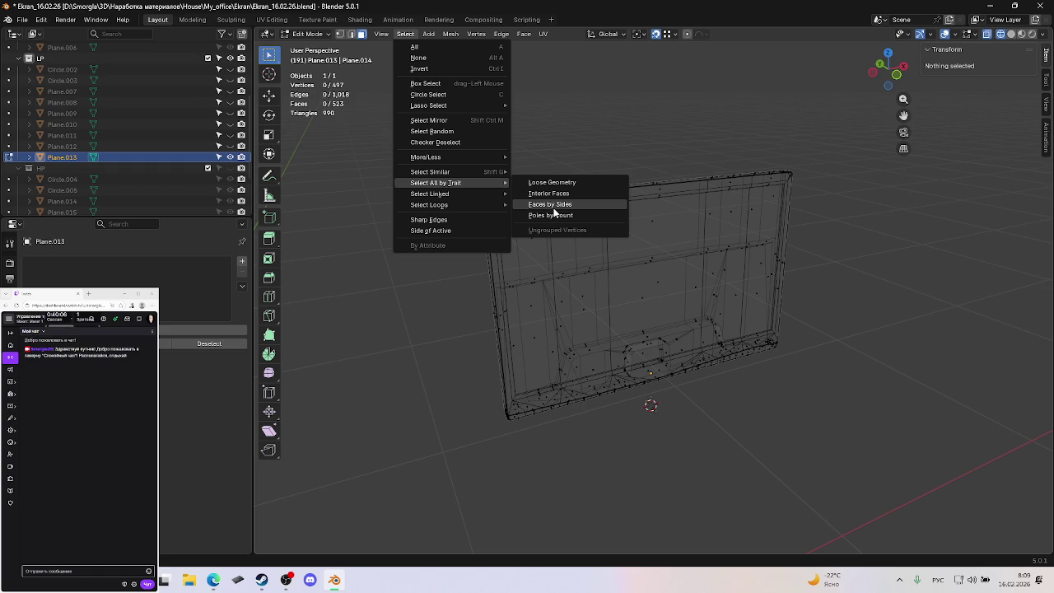
left_click(556, 206)
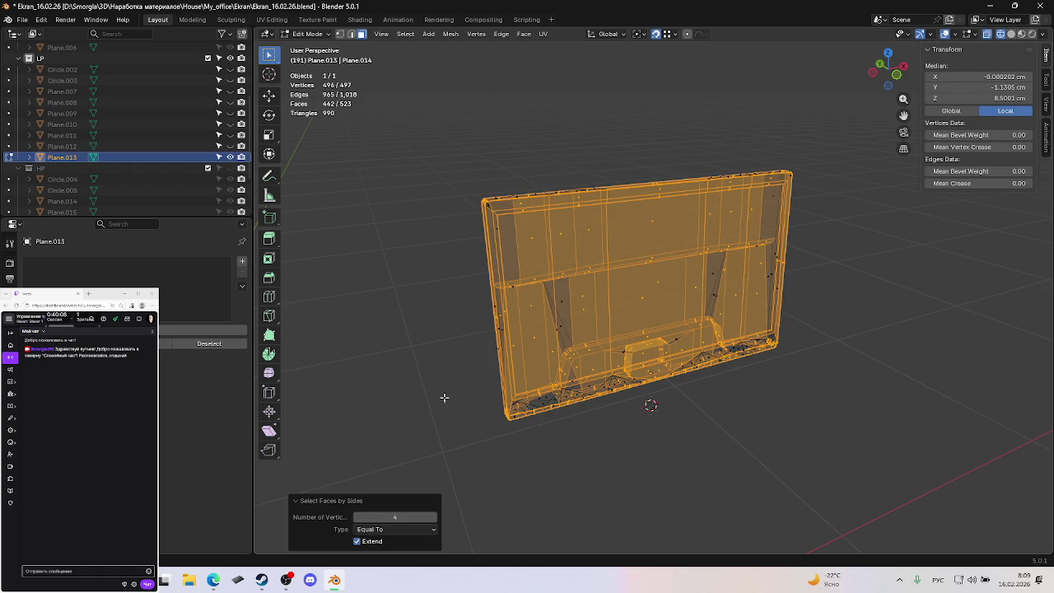
left_click(358, 517)
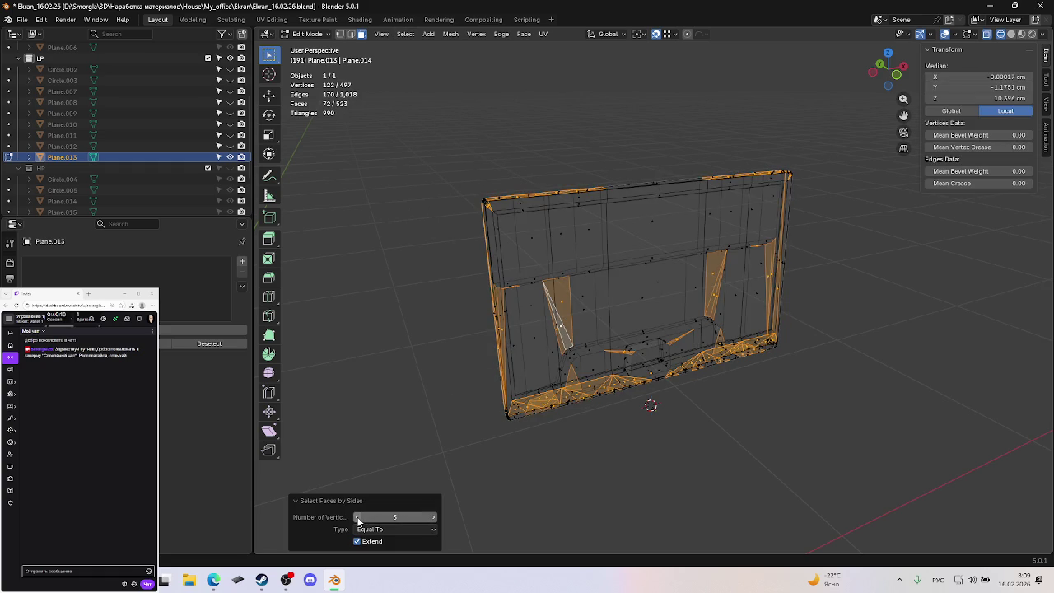
left_click(434, 518)
left_click(434, 518)
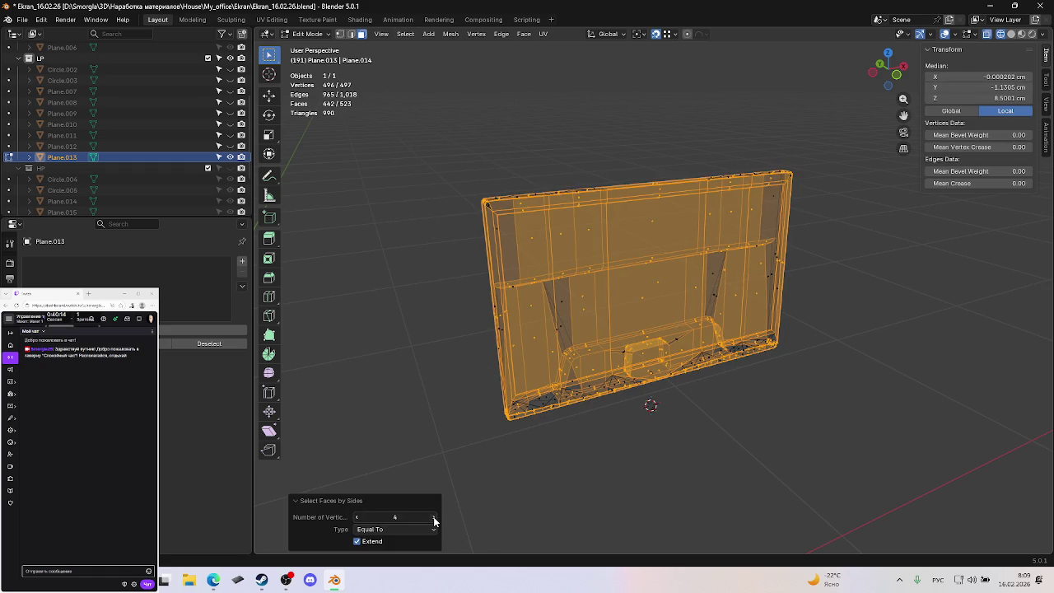
Inspect a five-sided face with X-ray off, deselect everything, and save the file.
mouse_move(601, 405)
middle_mouse_down()
mouse_move(706, 382)
mouse_move(771, 340)
middle_mouse_up()
scroll(709, 381, "up", 3)
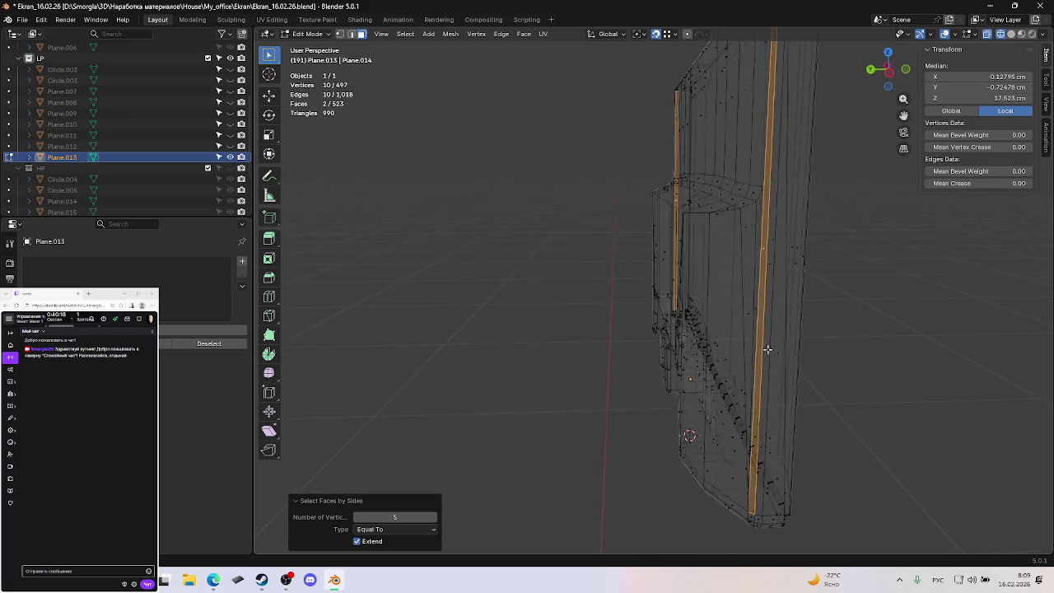
left_click(779, 320)
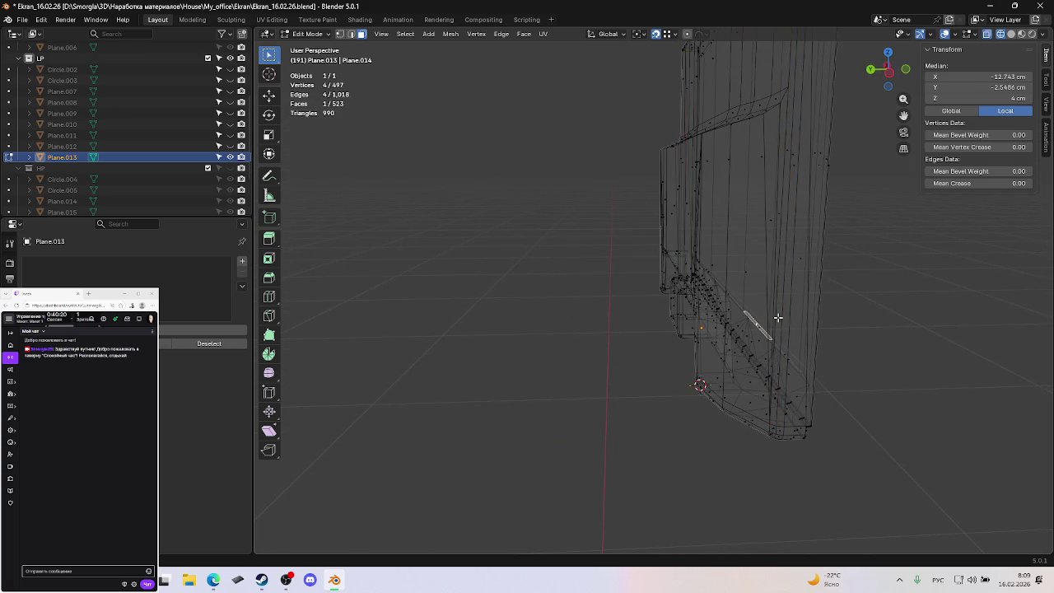
key("alt+z")
left_click(781, 304, "shift")
mouse_move(691, 267)
middle_mouse_down()
mouse_move(734, 268)
mouse_move(719, 308)
mouse_move(681, 277)
middle_mouse_up()
mouse_move(684, 349)
middle_mouse_down()
mouse_move(542, 337)
mouse_move(722, 349)
middle_mouse_up()
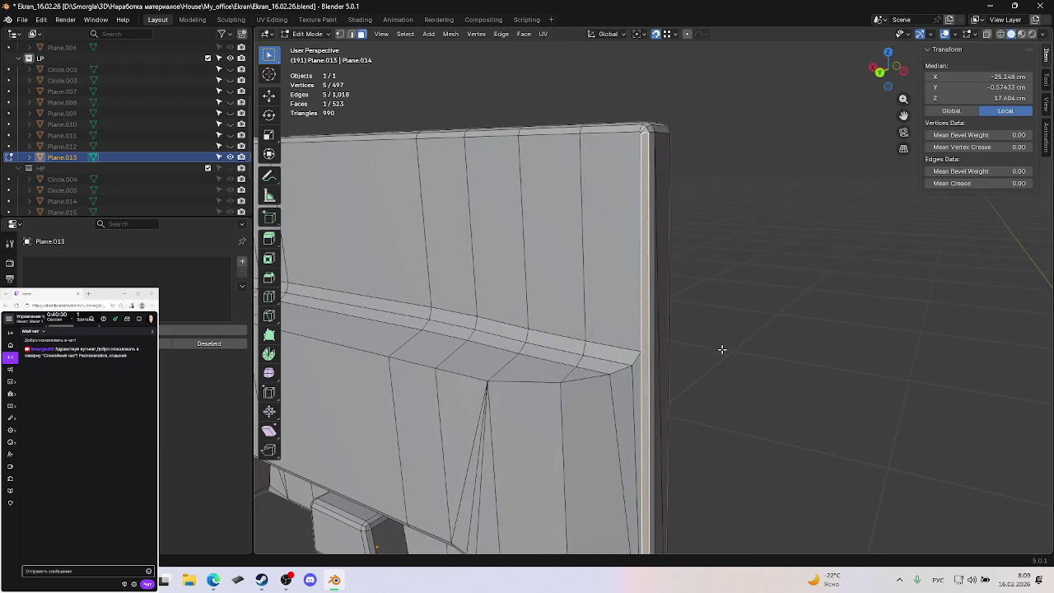
left_click(792, 347)
key("KP_Divide")
key("KP_Divide")
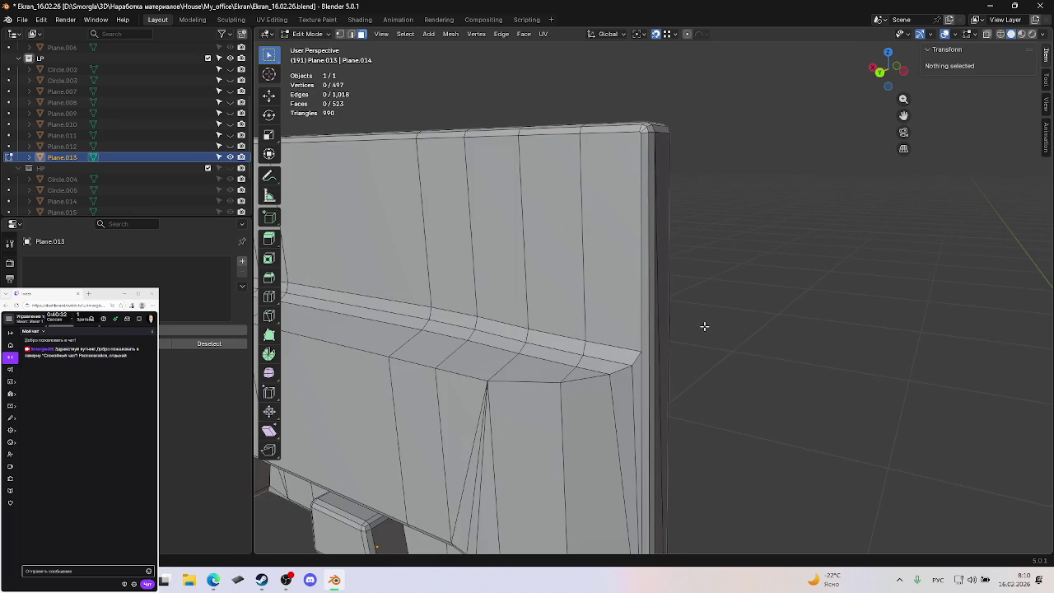
key("ctrl+s")
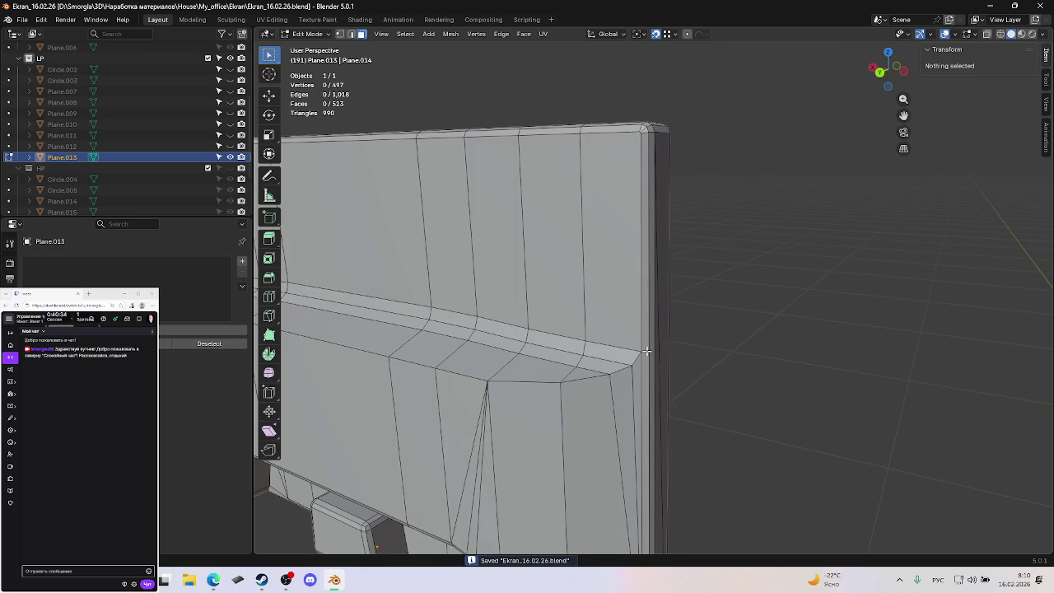
Dissolve the extra vertical edge loop and a leftover edge at the panel's side corner.
left_click(648, 352, "alt")
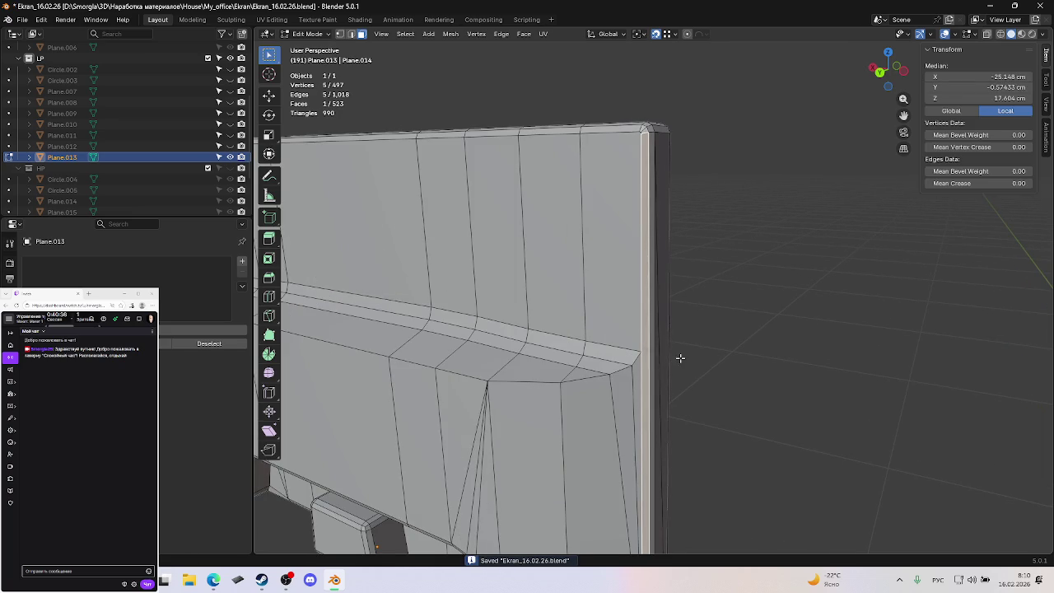
middle_click_drag(680, 359, 641, 355)
key("2")
key("ctrl+x")
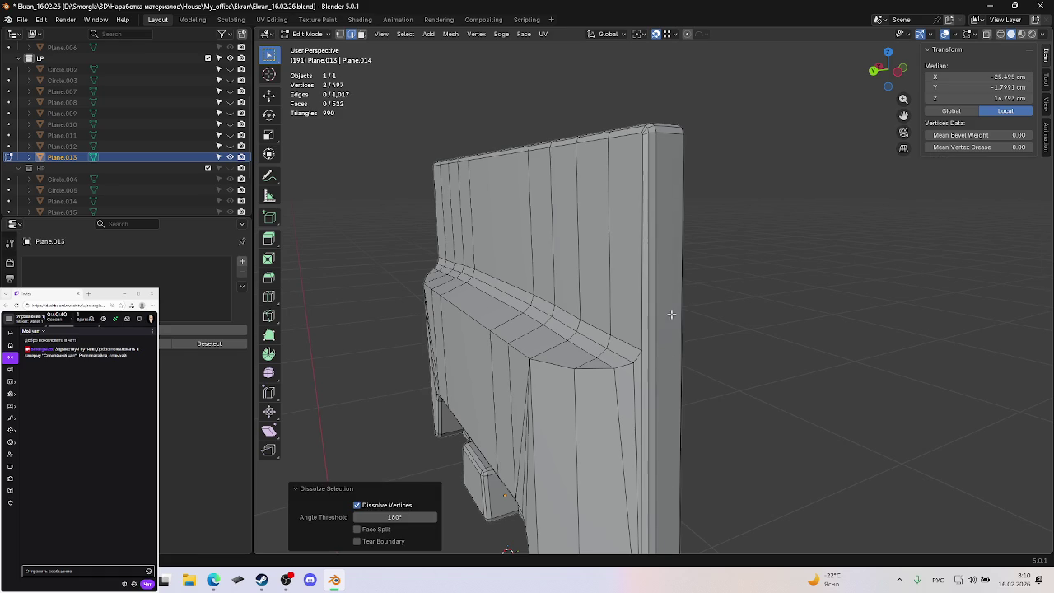
scroll(651, 311, "up", 5)
scroll(649, 315, "down", 10)
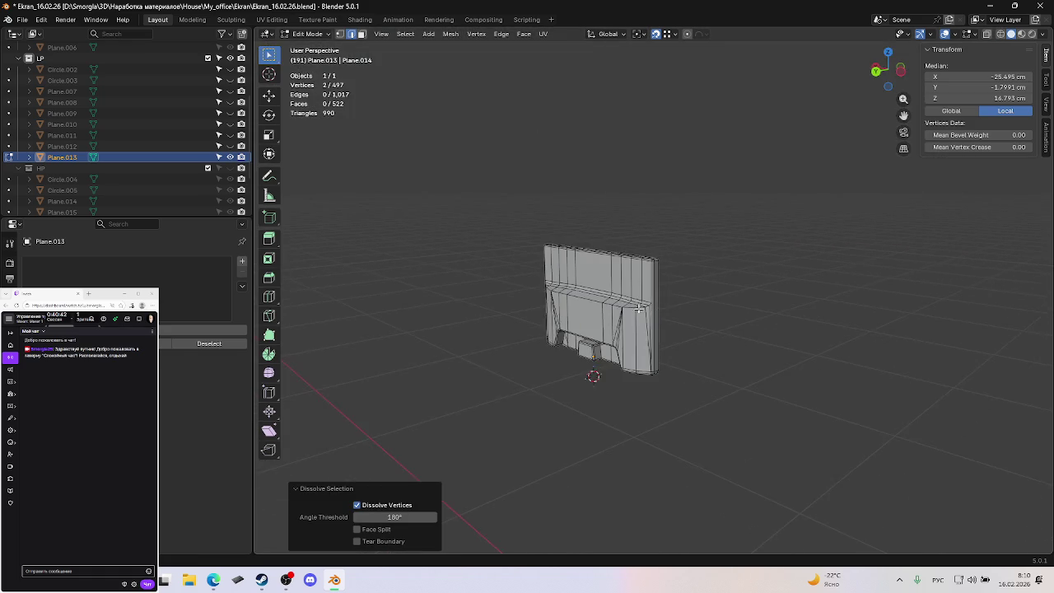
mouse_move(648, 317)
middle_mouse_down()
mouse_move(770, 308)
mouse_move(701, 329)
middle_mouse_up()
scroll(695, 339, "up", 4)
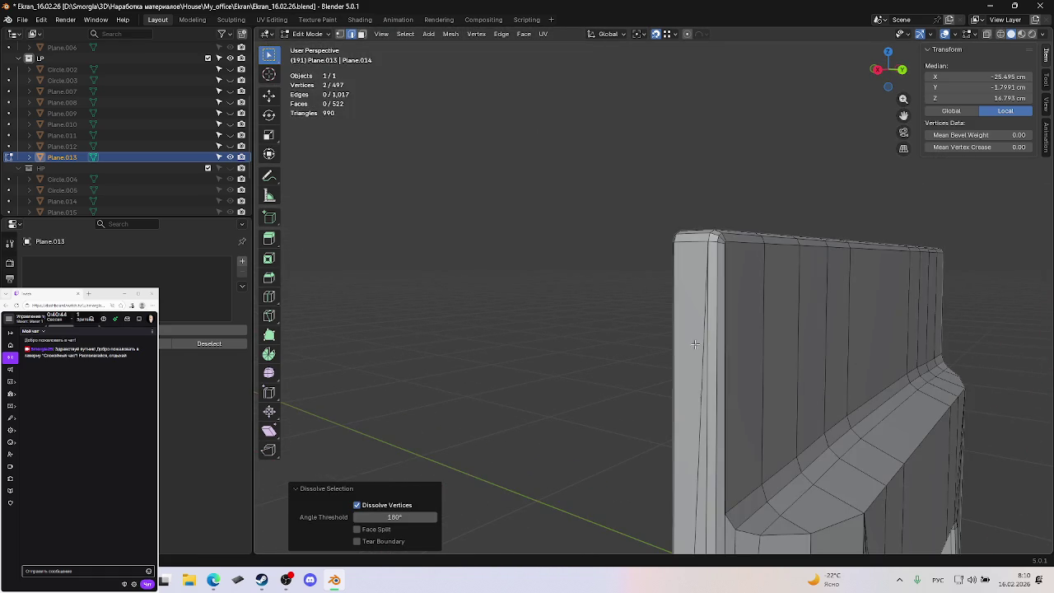
left_click(687, 414)
key("ctrl+x")
Switch to vertex select and frame the side column of the mesh.
middle_click_drag(722, 417, 715, 388)
key("KP_3")
scroll(715, 387, "up", 3)
scroll(720, 381, "up", 2)
scroll(737, 404, "up", 2)
scroll(690, 388, "up", 1)
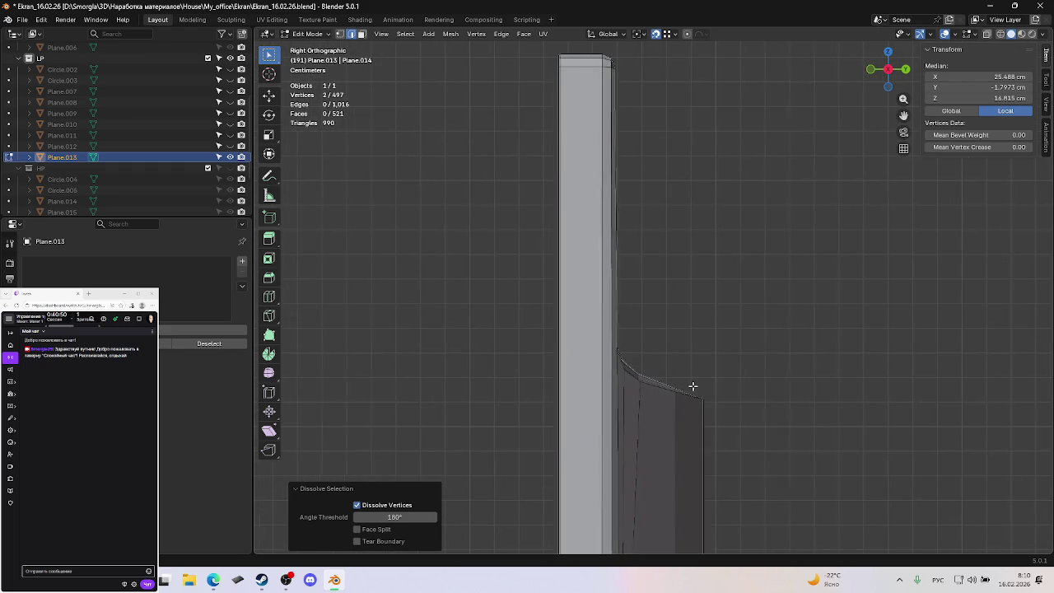
key("1")
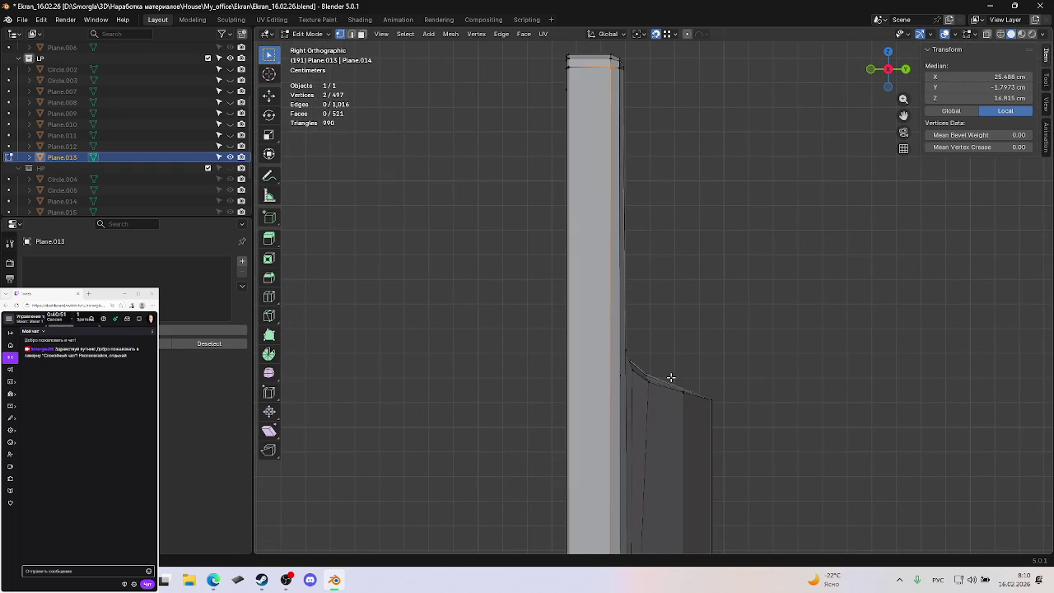
key("k")
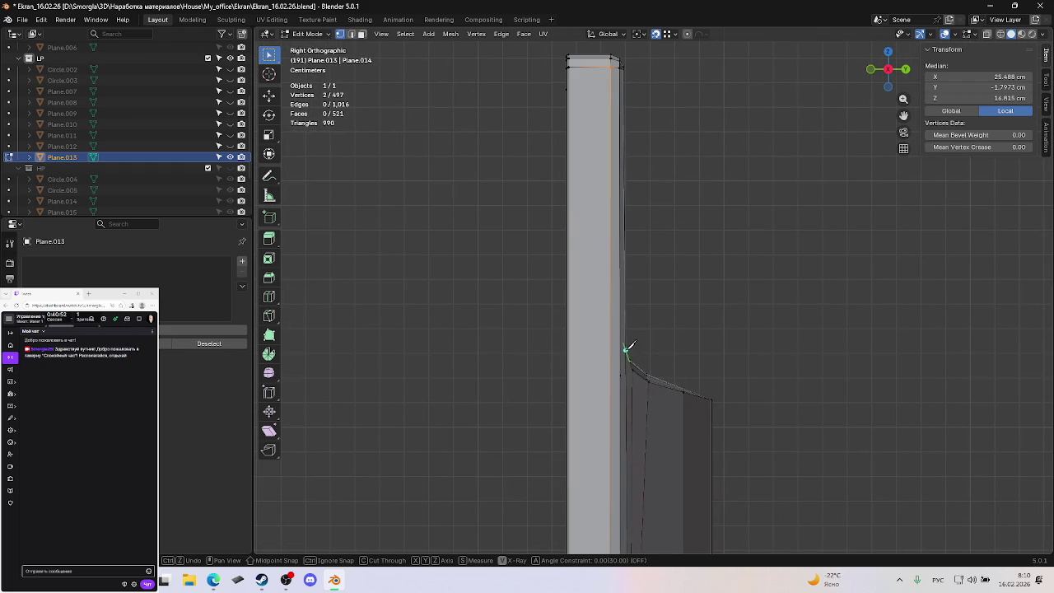
middle_click_drag(703, 353, 666, 358)
key("KP_Decimal")
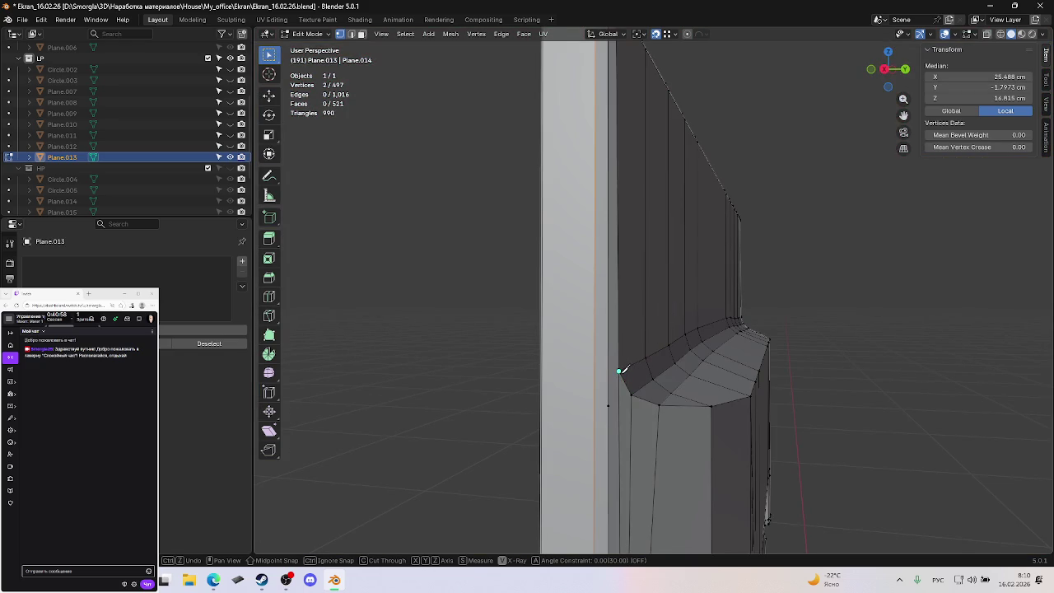
Dissolve the stray vertex on the side corner, leaving 496 vertices and 521 faces.
left_click(609, 405)
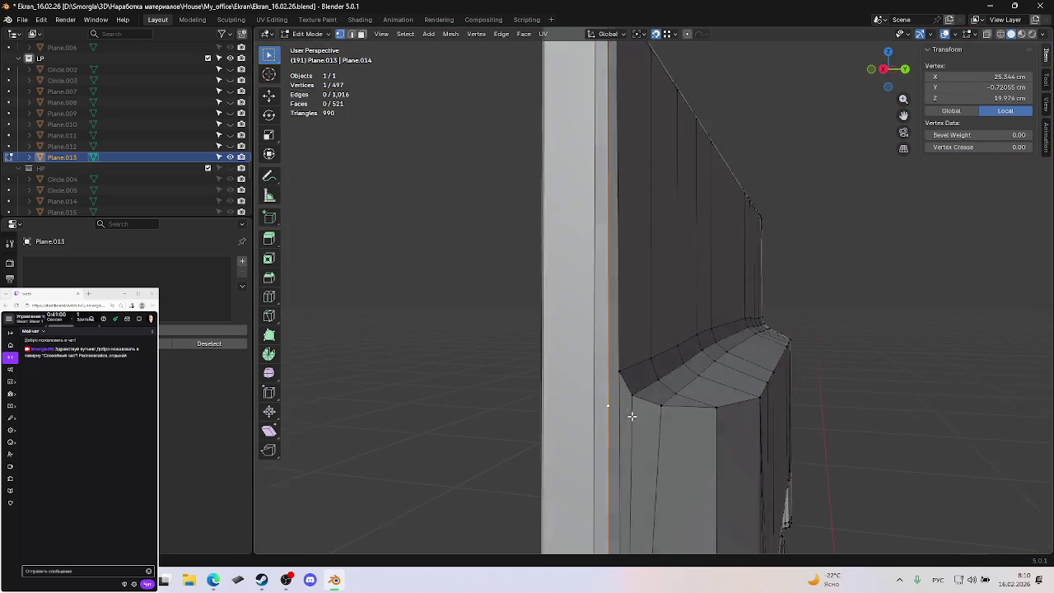
scroll(605, 410, "up", 2)
scroll(610, 407, "down", 5)
middle_click_drag(666, 391, 665, 362)
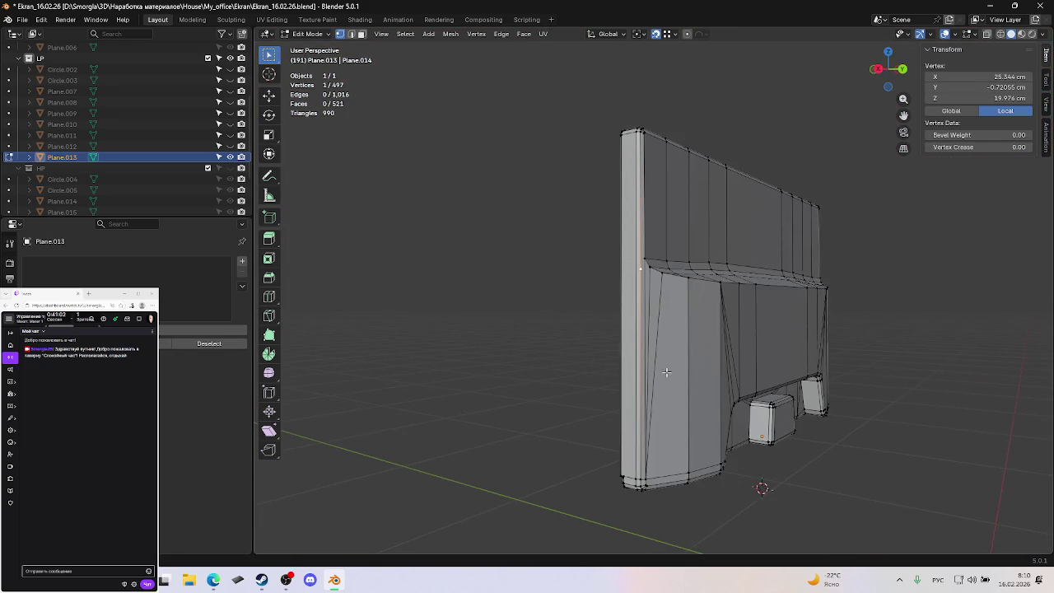
scroll(665, 357, "up", 5)
key("ctrl+x")
scroll(677, 330, "down", 5)
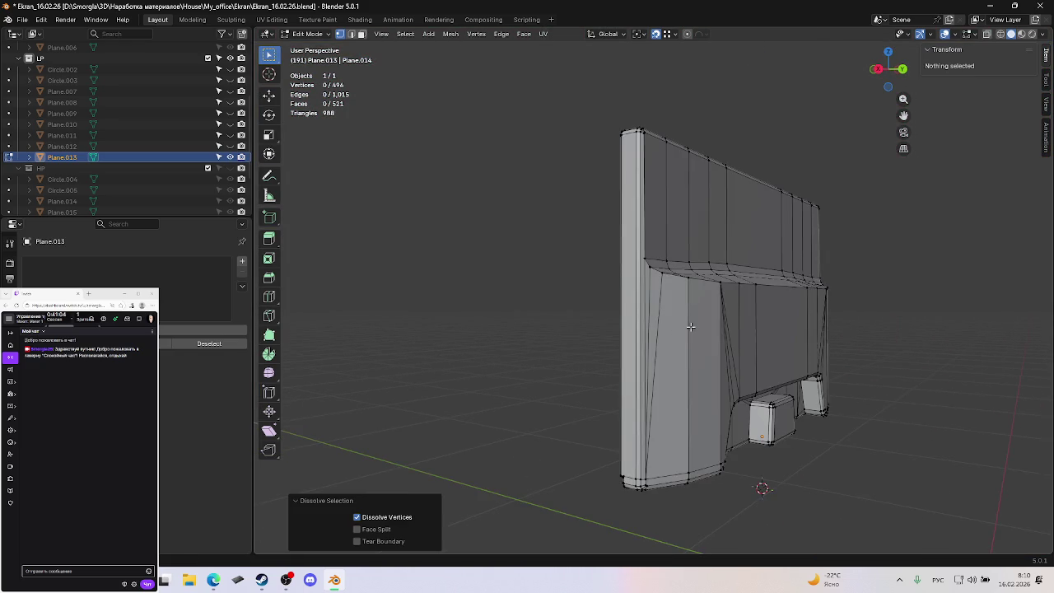
scroll(657, 328, "up", 5)
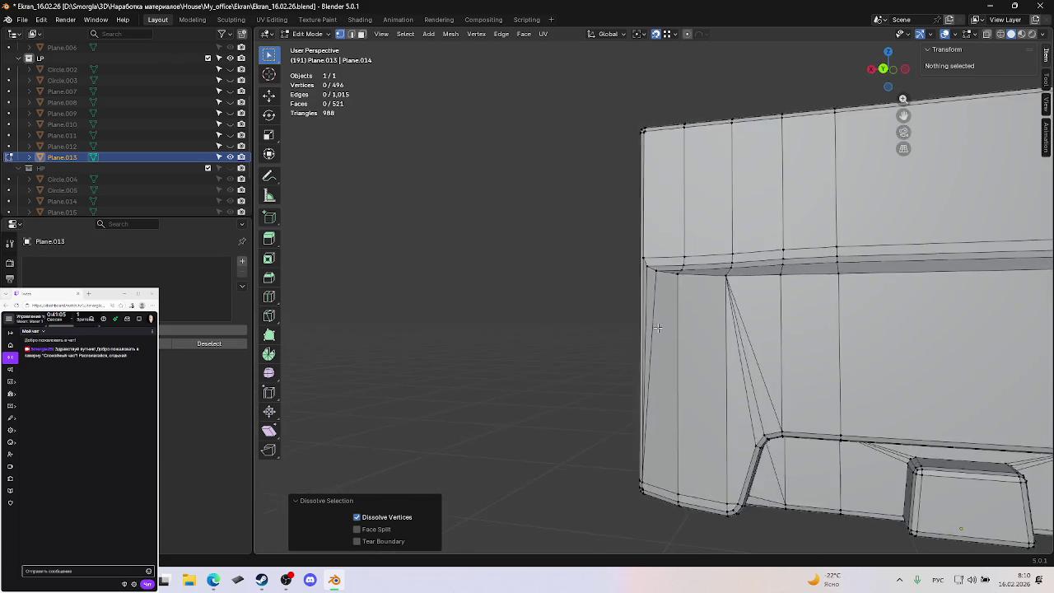
scroll(657, 328, "down", 5)
Orbit around the panel to inspect the side corner after the dissolve.
middle_click_drag(750, 392, 711, 404)
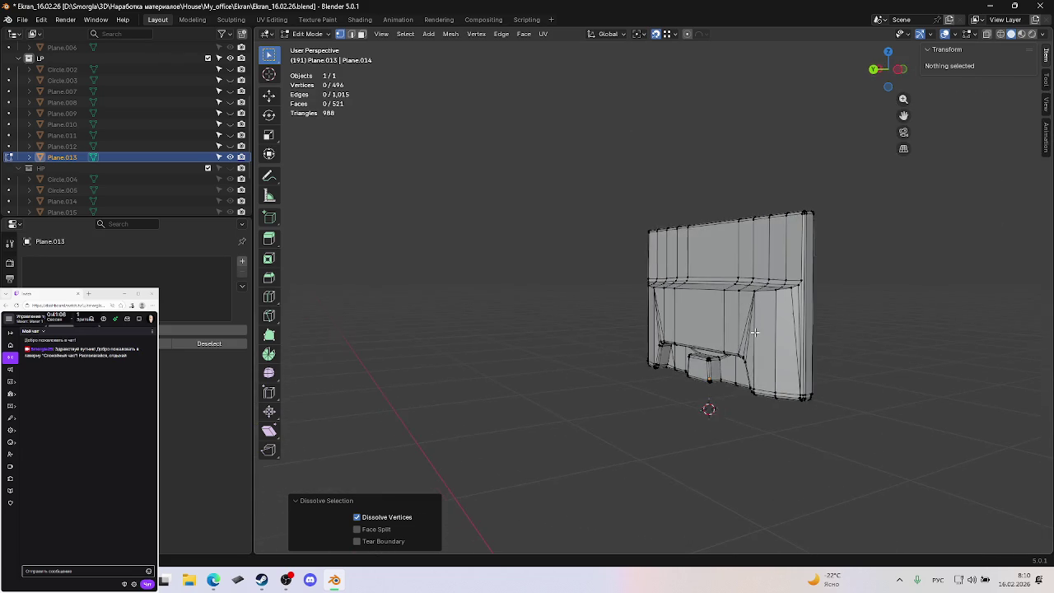
scroll(786, 314, "up", 3)
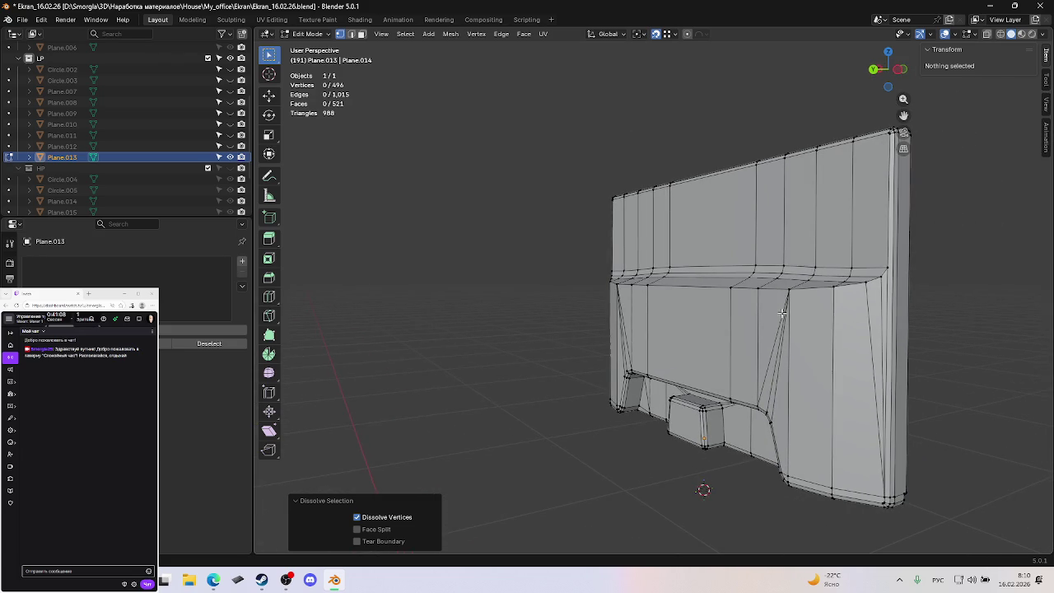
middle_click_drag(840, 322, 959, 322)
scroll(958, 322, "down", 3)
scroll(750, 306, "up", 5)
scroll(659, 294, "down", 4)
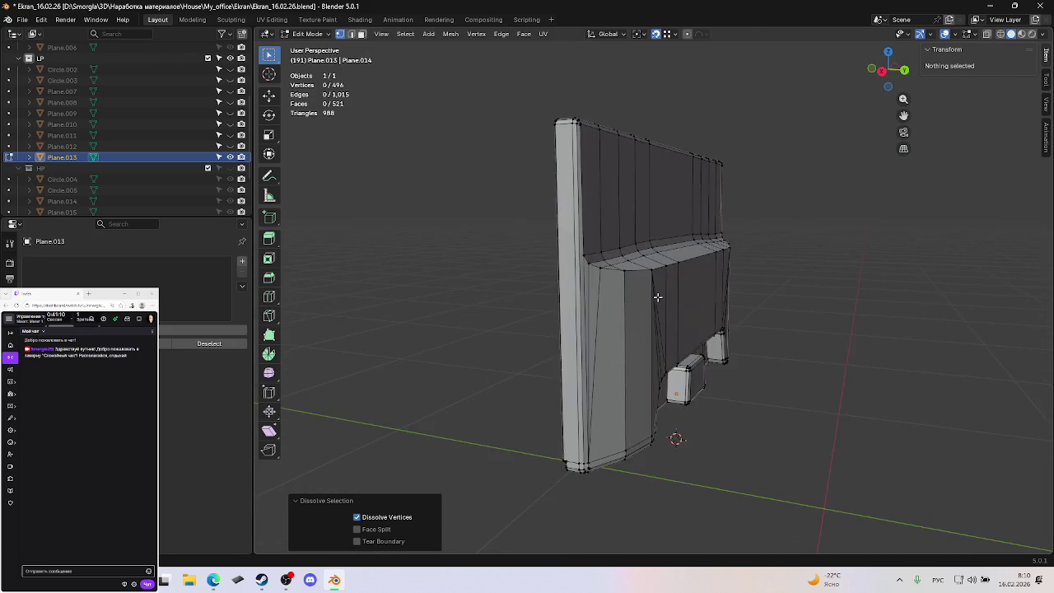
middle_click_drag(659, 294, 692, 292)
scroll(703, 290, "up", 5)
scroll(692, 291, "up", 3)
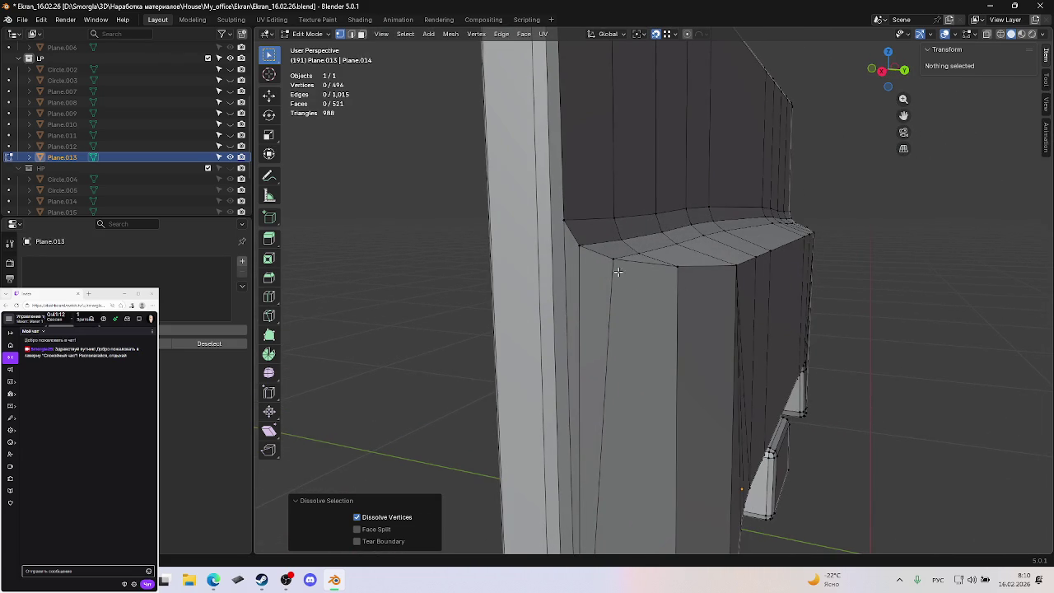
Knife-cut from the ledge corner vertex to the vertical edge and nudge the new vertex along Z.
key("k")
left_click(564, 219)
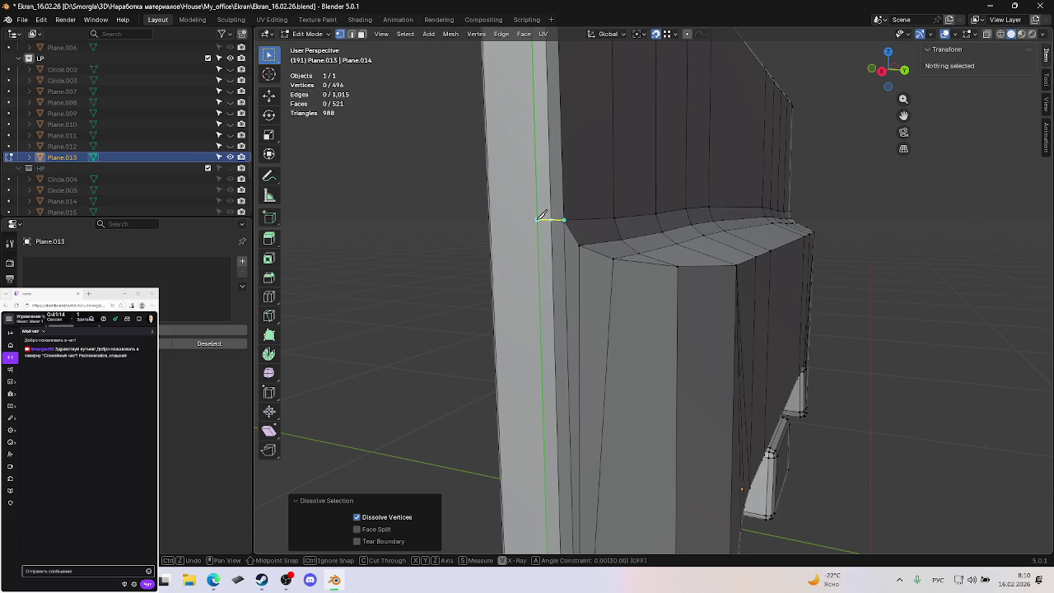
left_click(539, 220)
key("Return")
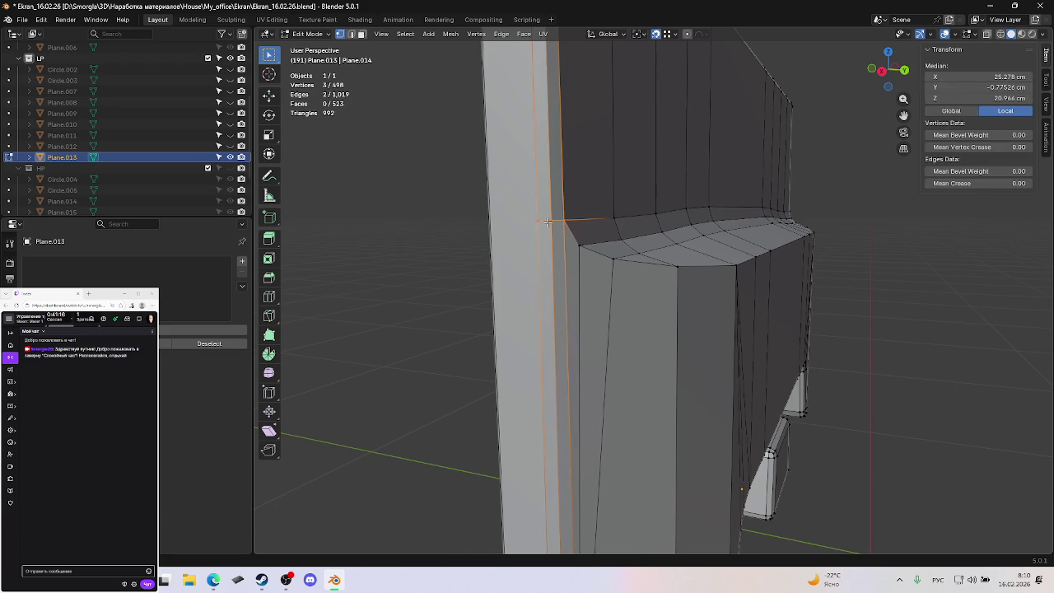
key("g")
key("z")
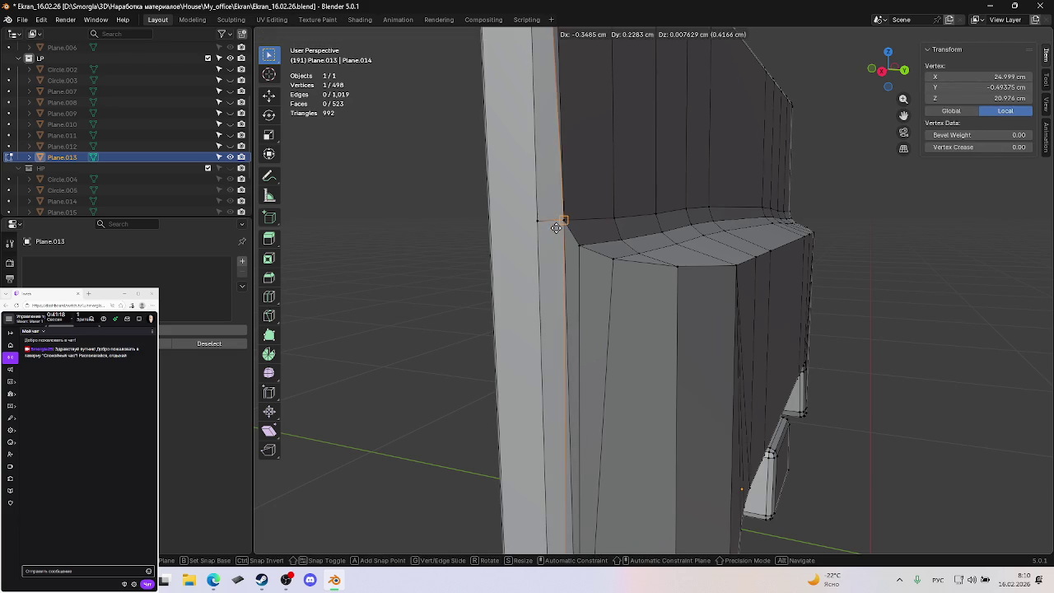
left_click(555, 225)
key("g")
key("z")
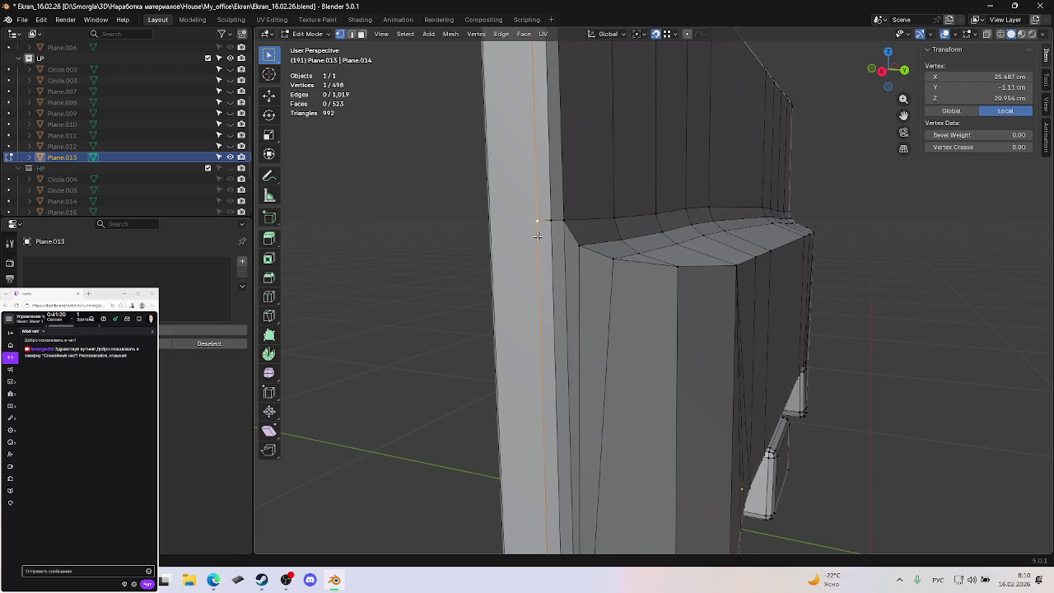
left_click(532, 230)
left_click(531, 227)
Triangulate the tall side face and save the file.
key("3")
left_click(522, 227)
key("ctrl+t")
scroll(522, 228, "down", 3)
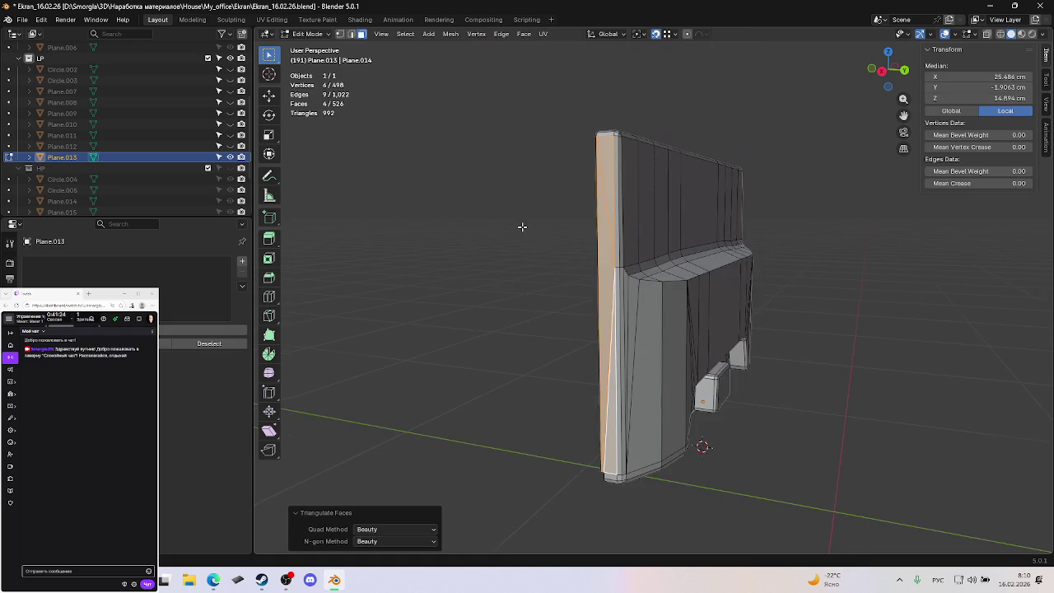
middle_click_drag(580, 264, 607, 269)
scroll(607, 270, "up", 4)
scroll(607, 270, "down", 4)
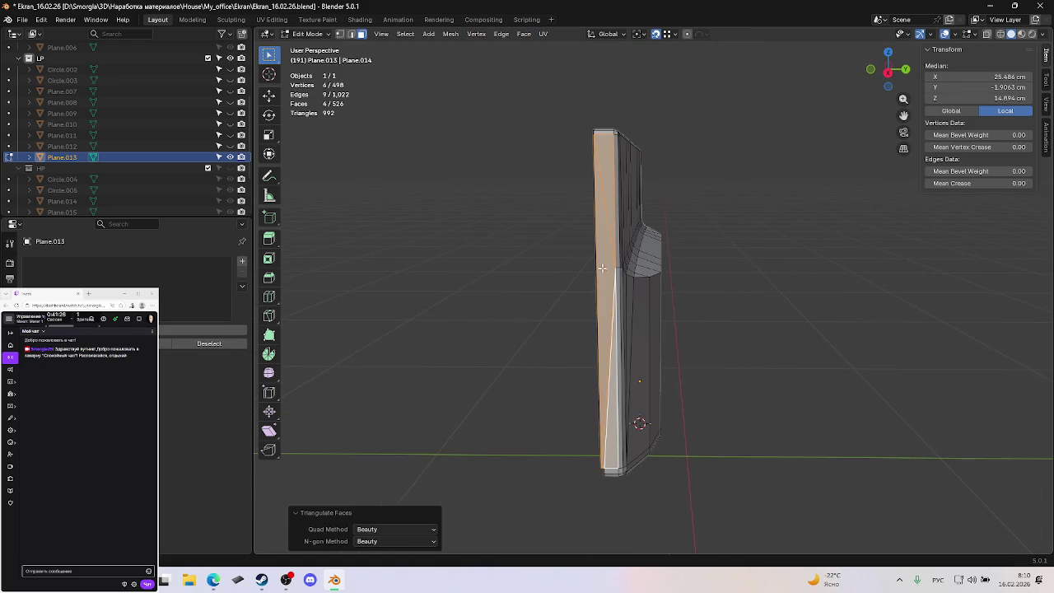
left_click(758, 302)
key("ctrl+s")
Dissolve the stray edge on the side face and save the file.
middle_click_drag(701, 308, 667, 281)
key("2")
left_click(609, 373)
key("ctrl+x")
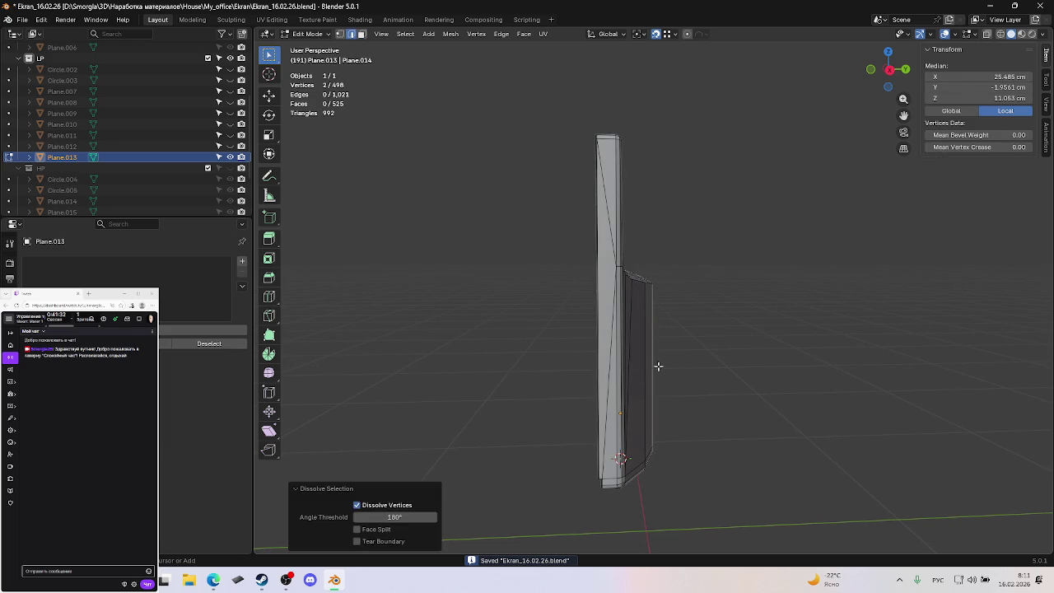
left_click(702, 348)
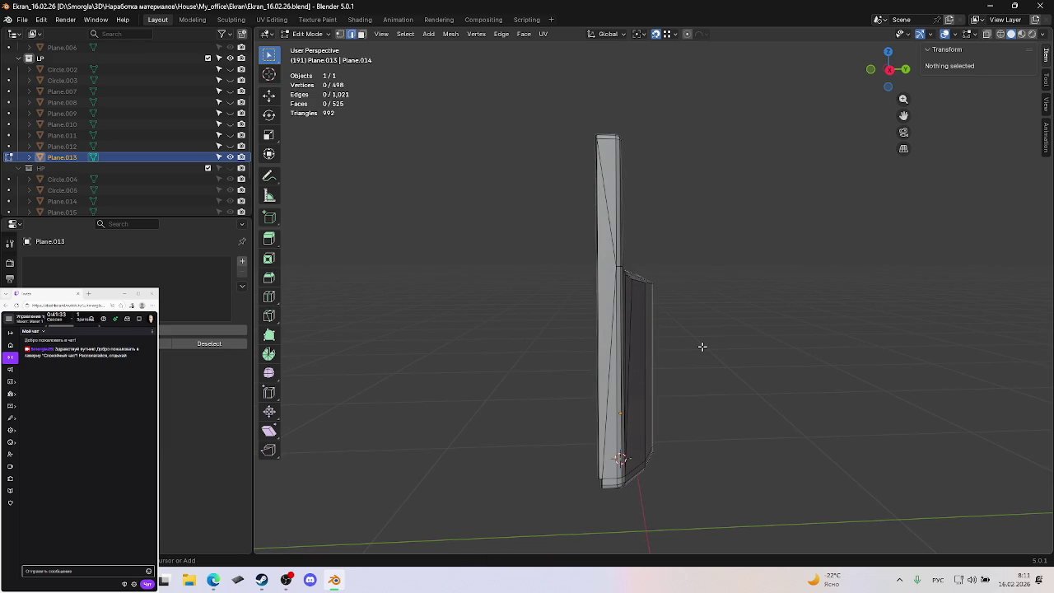
key("ctrl+s")
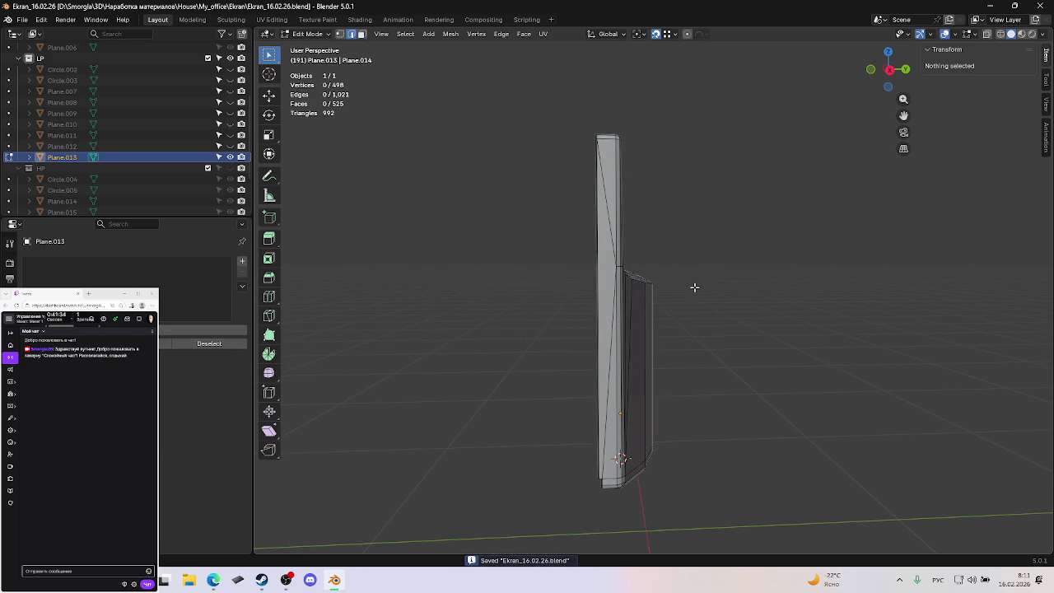
key("3")
left_click(603, 268)
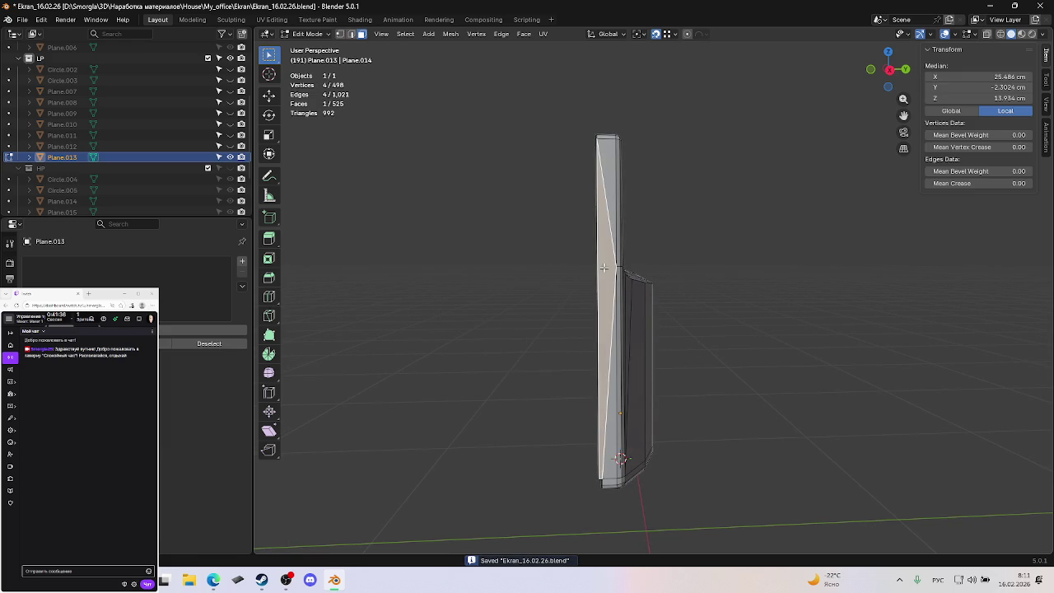
On the panel's other side, knife-cut from the ledge corner to the vertical edge.
left_click(718, 290)
key("2")
mouse_move(656, 288)
middle_mouse_down()
mouse_move(709, 285)
mouse_move(650, 324)
mouse_move(690, 268)
mouse_move(741, 247)
mouse_move(788, 249)
mouse_move(769, 242)
middle_mouse_up()
scroll(691, 267, "down", 5)
scroll(730, 269, "up", 3)
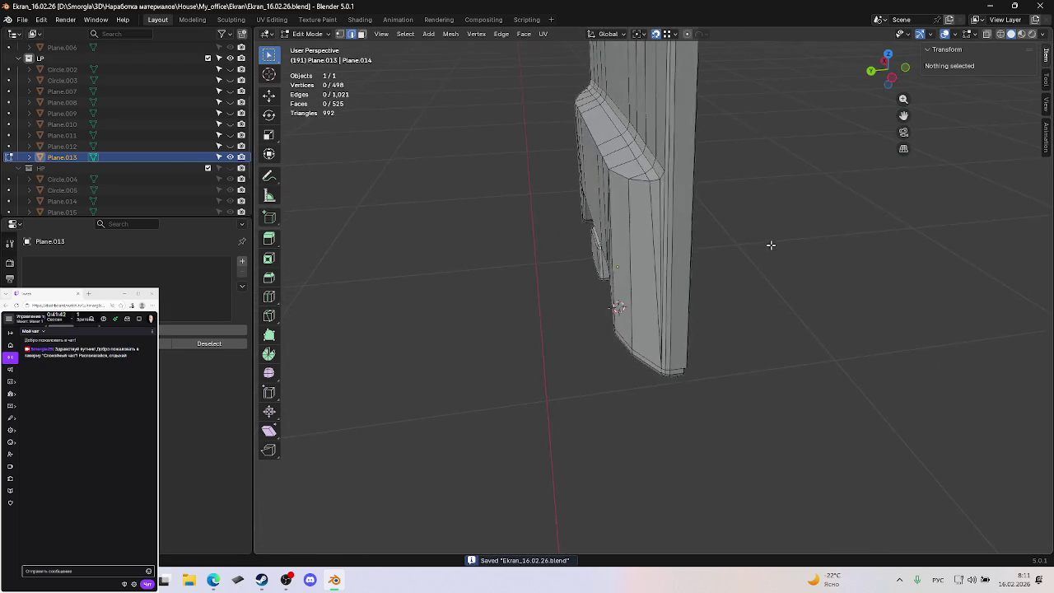
scroll(770, 242, "up", 3)
scroll(773, 242, "down", 3)
scroll(765, 249, "down", 1)
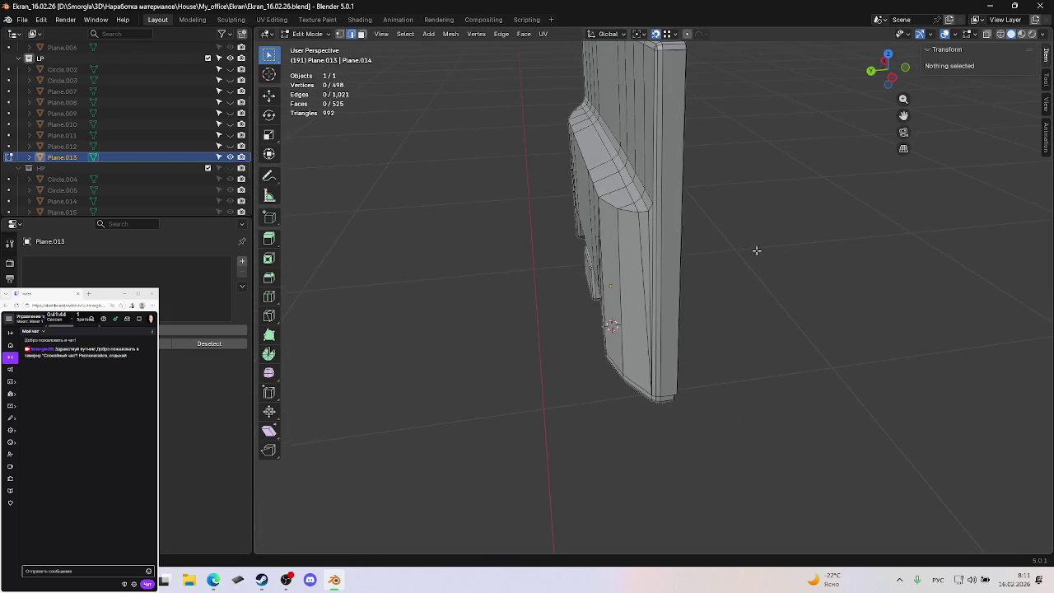
key("k")
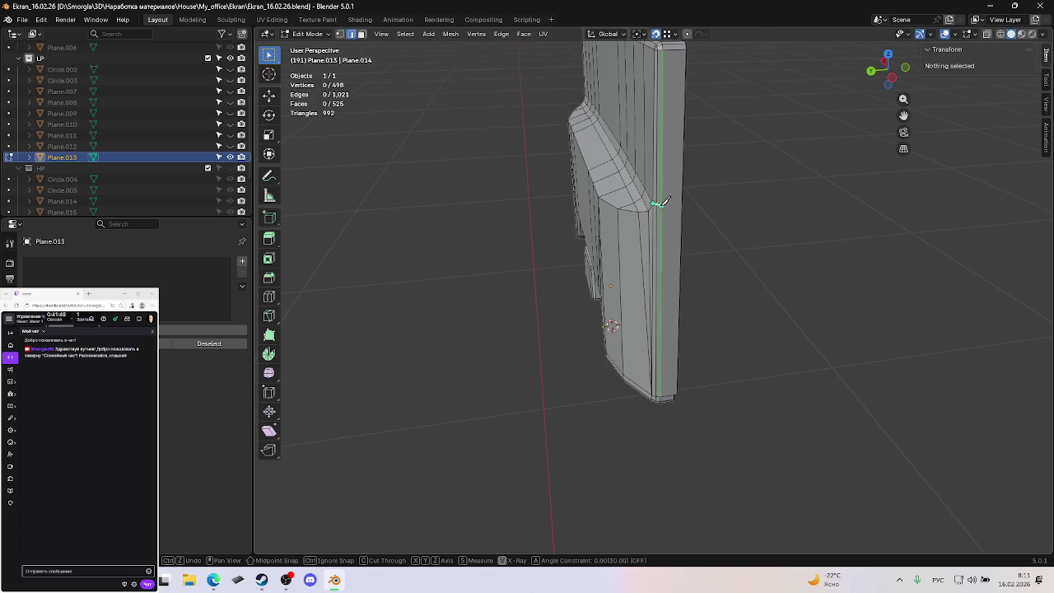
left_click(664, 201)
key("Return")
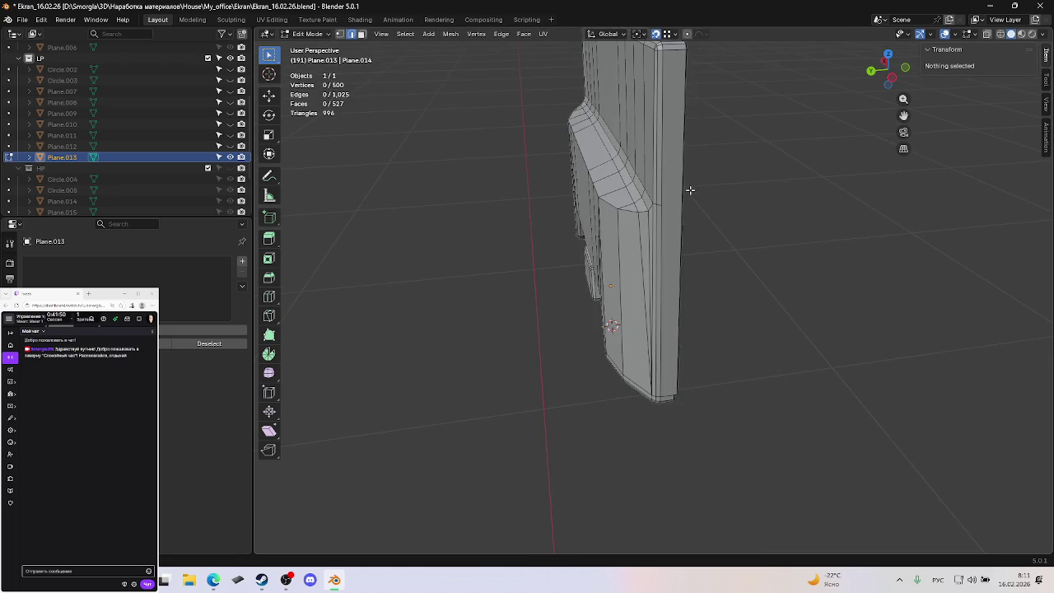
Lower the new cut vertex along the Z axis into its final position.
key("1")
left_click(665, 205)
key("KP_Decimal")
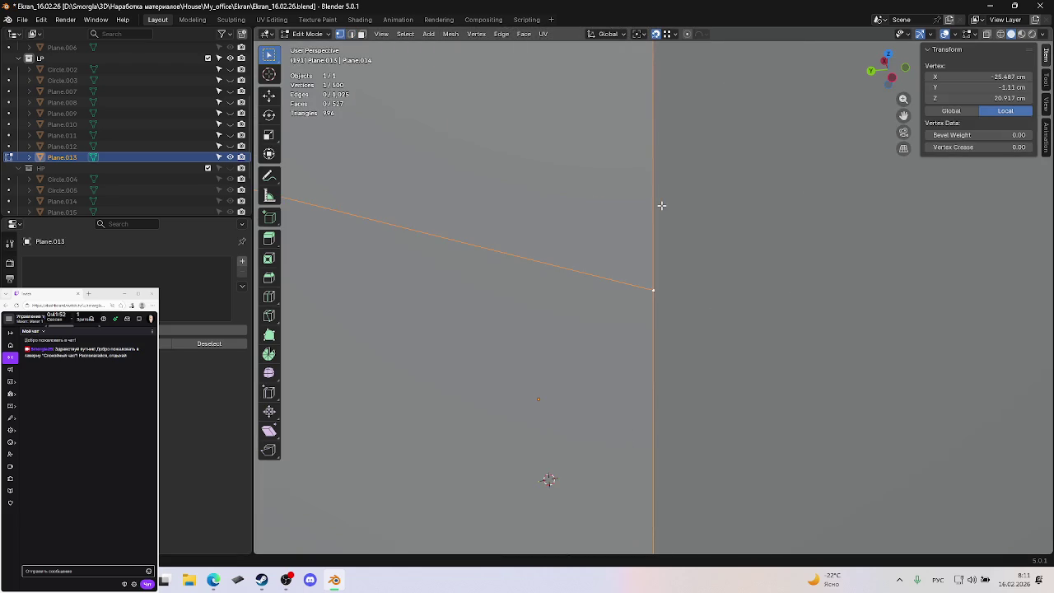
scroll(664, 201, "down", 5)
middle_click_drag(665, 198, 682, 203)
scroll(650, 239, "up", 2)
left_click(620, 275)
key("g")
key("z")
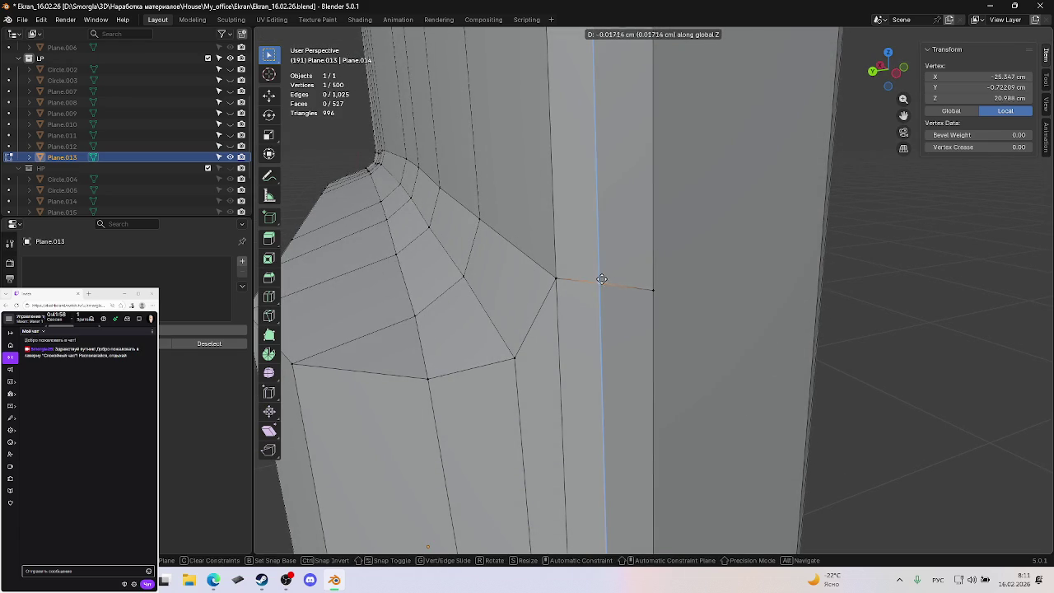
left_click(571, 280)
key("g")
key("z")
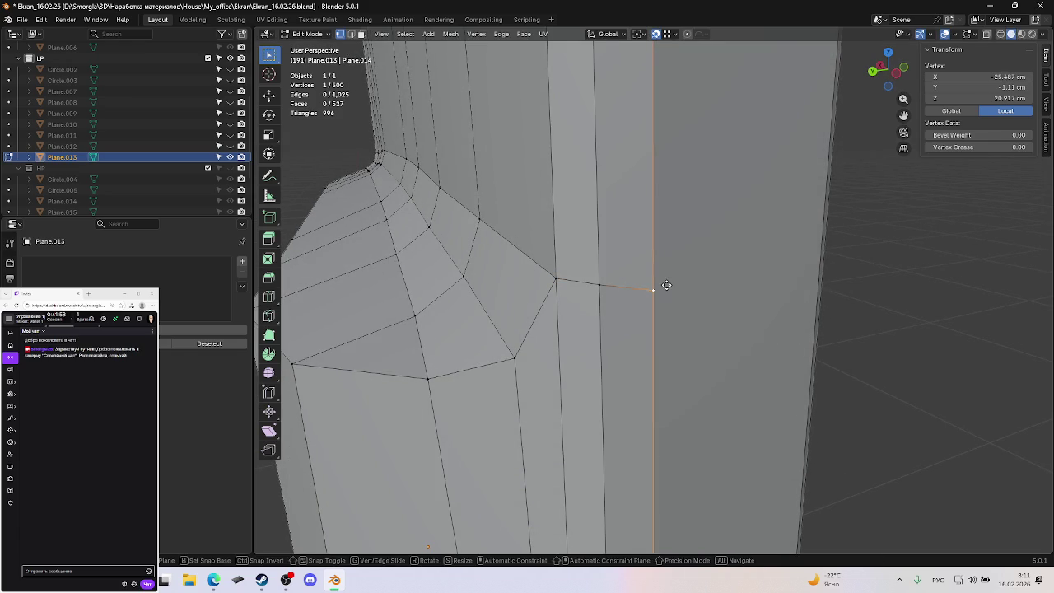
left_click(549, 285)
left_click(718, 304)
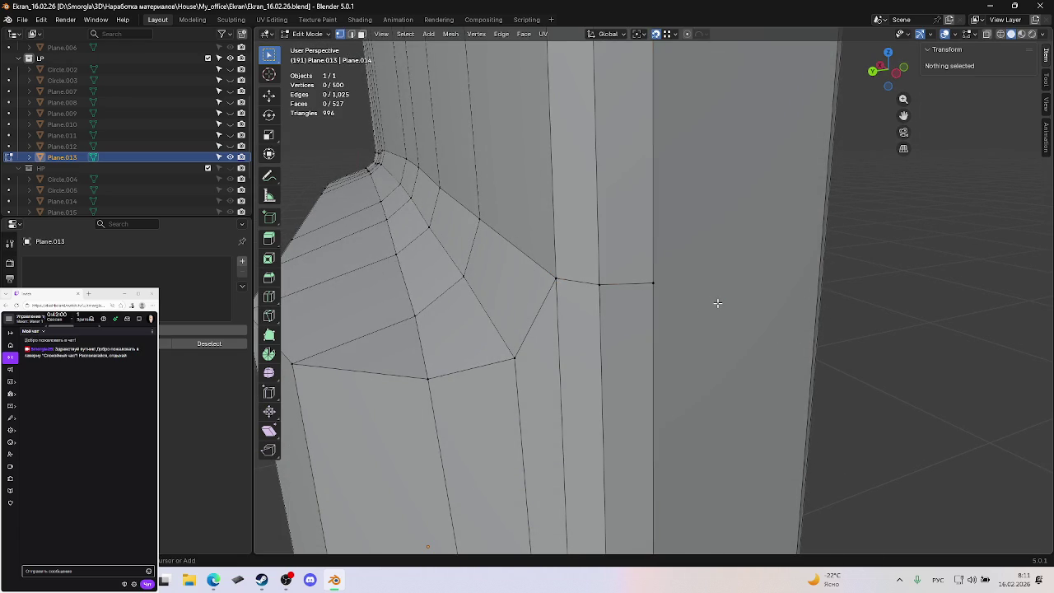
Save the file and triangulate the long side strip face.
scroll(718, 303, "down", 2)
scroll(718, 301, "down", 2)
scroll(718, 300, "down", 1)
key("ctrl+s")
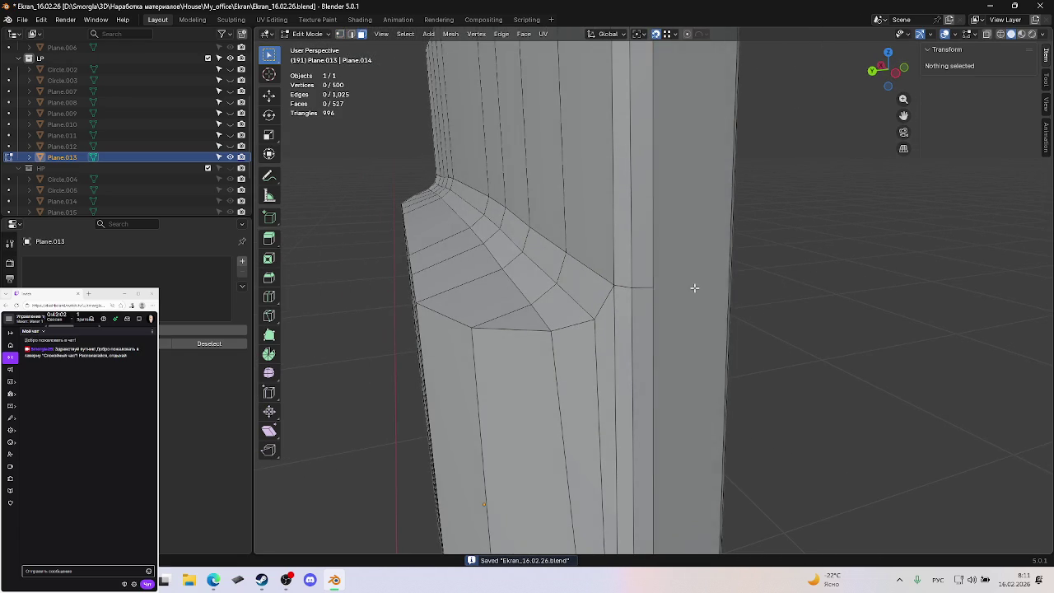
left_click(694, 288)
key("ctrl+t")
middle_click_drag(694, 288, 670, 426)
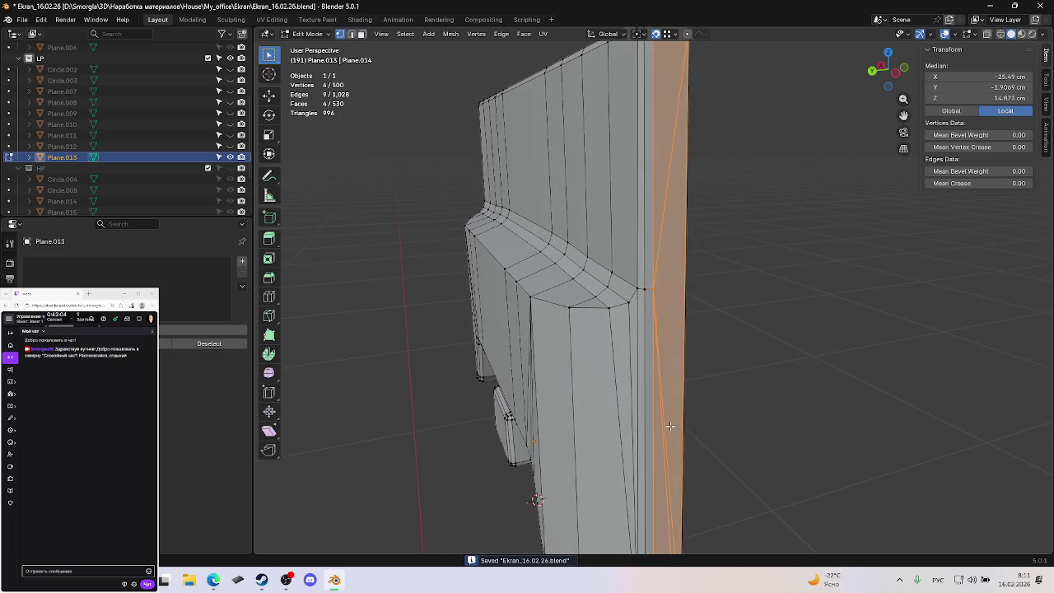
Dissolve the stray edge on the strip and save the file.
key("alt+a")
left_click(670, 426)
key("ctrl+x")
key("alt+a")
key("ctrl+s")
mouse_move(787, 405)
middle_mouse_down()
mouse_move(736, 358)
mouse_move(810, 349)
mouse_move(856, 299)
mouse_move(676, 337)
mouse_move(701, 321)
middle_mouse_up()
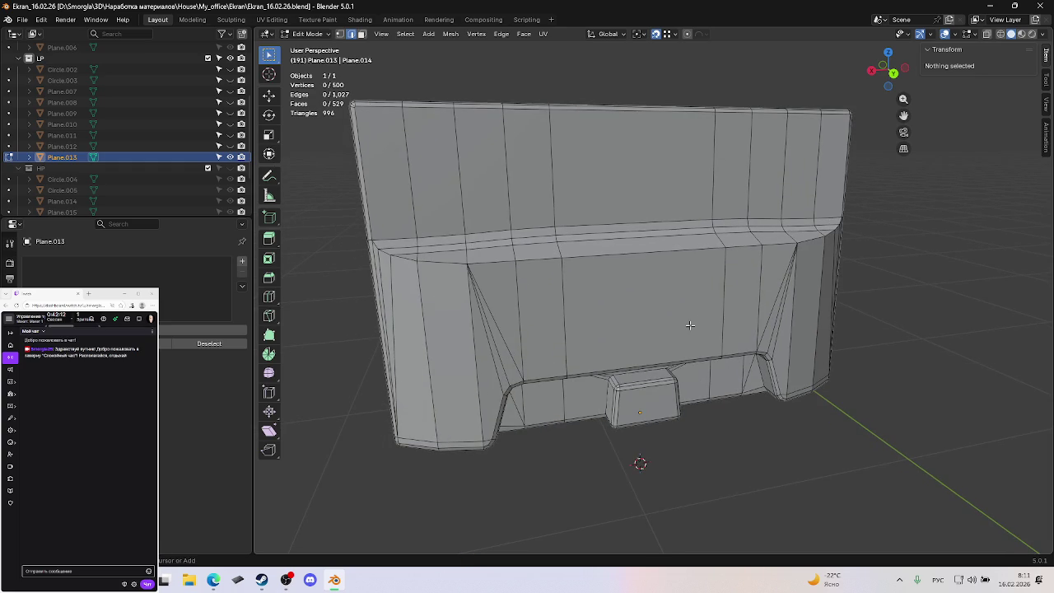
In wireframe face mode, select all faces with 6 vertices using Faces by Sides.
scroll(624, 311, "down", 2)
key("shift+z")
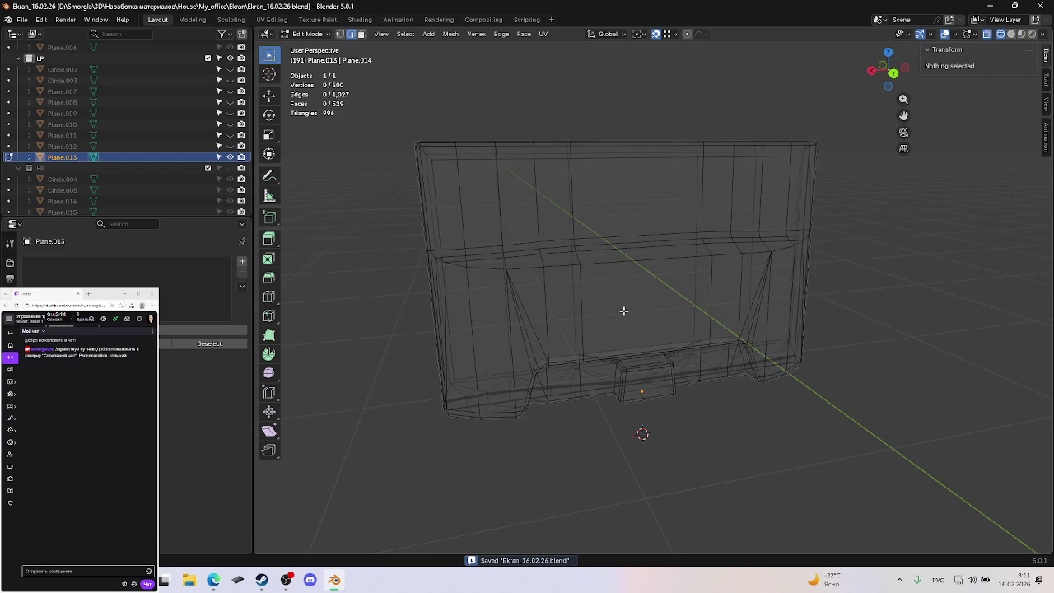
key("3")
middle_click_drag(742, 309, 632, 363)
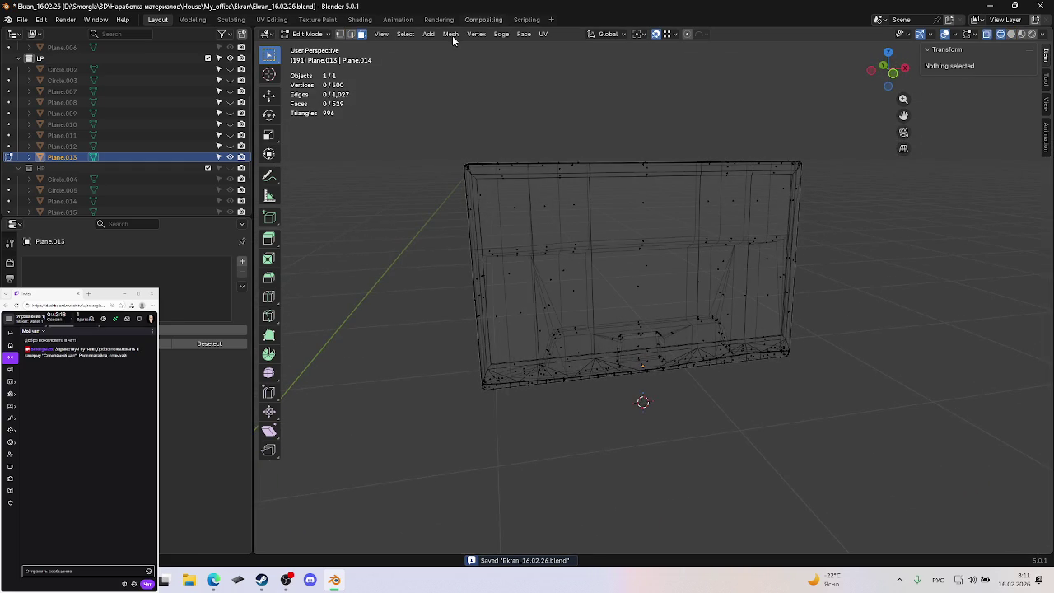
left_click(407, 35)
mouse_move(436, 183)
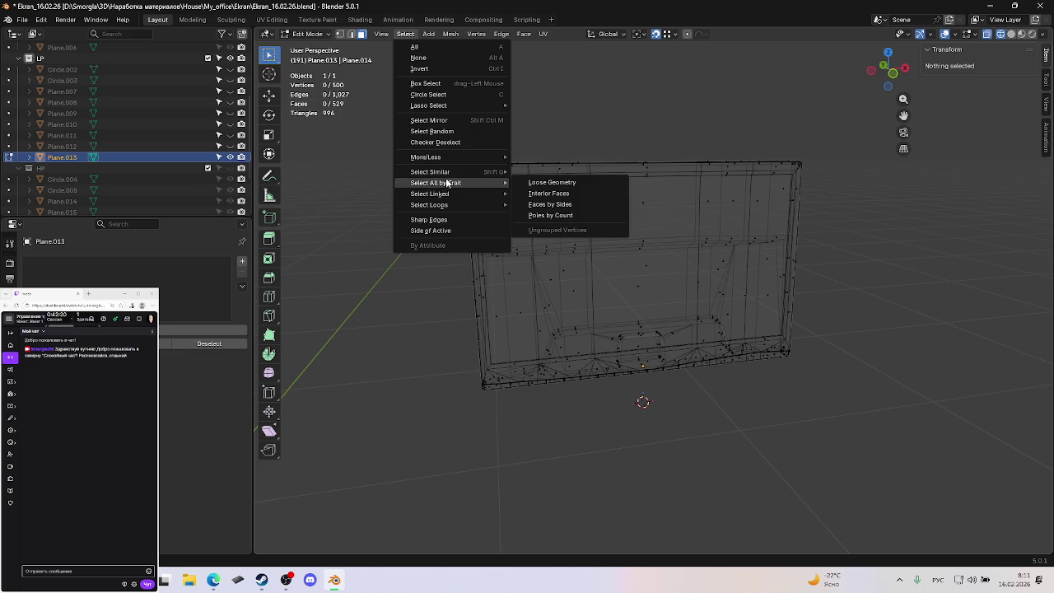
left_click(550, 205)
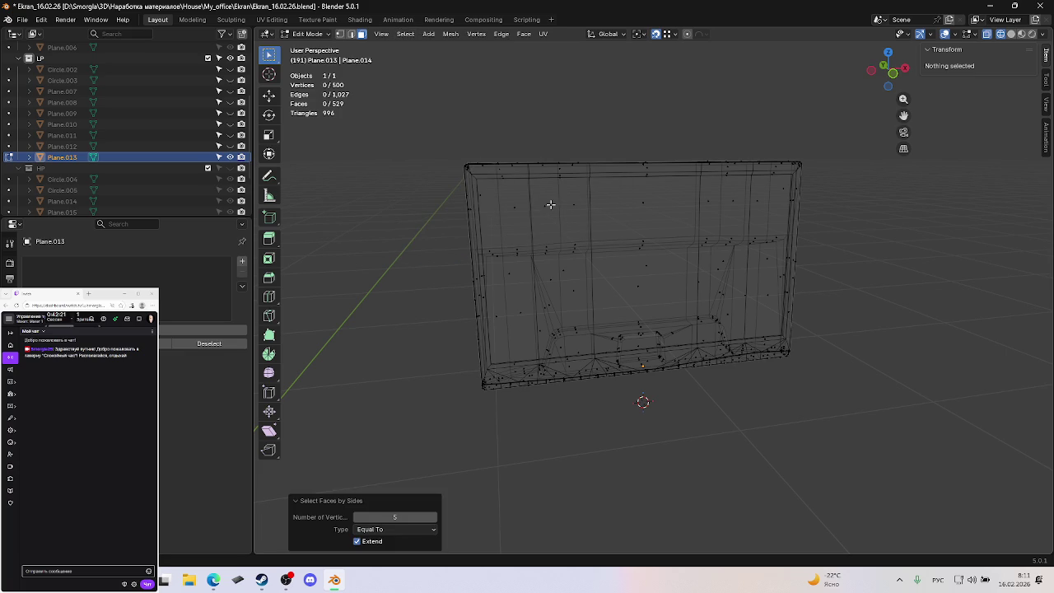
left_click(357, 517)
left_click(356, 518)
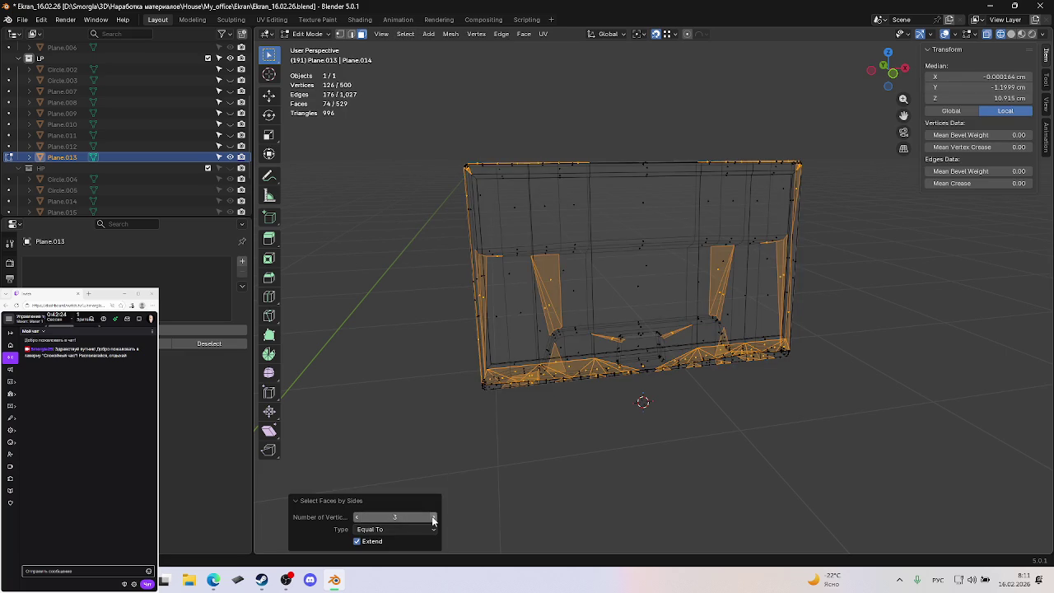
left_click(435, 519)
left_click(435, 518)
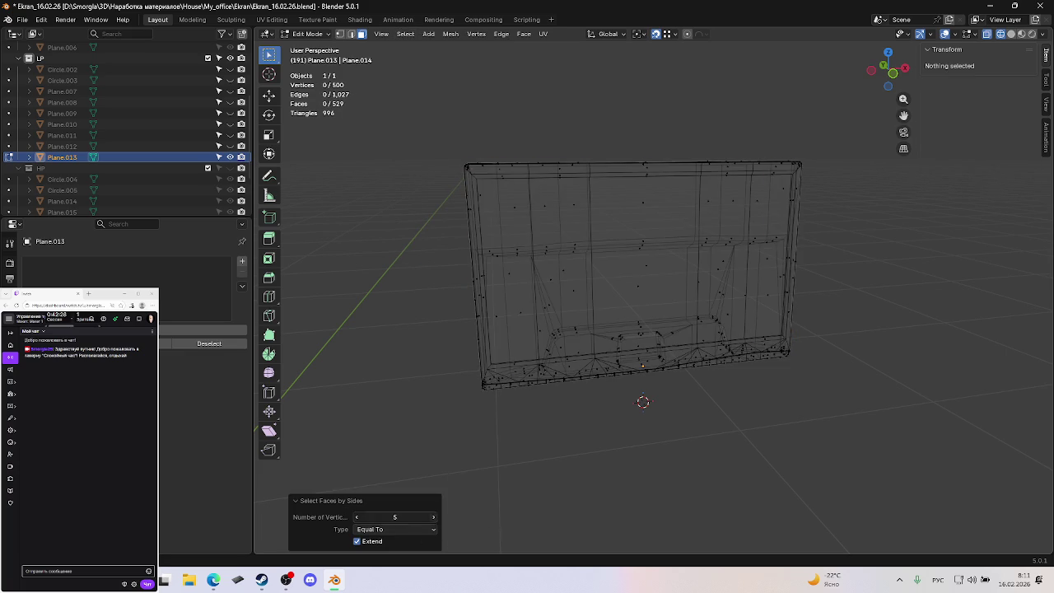
left_click(435, 518)
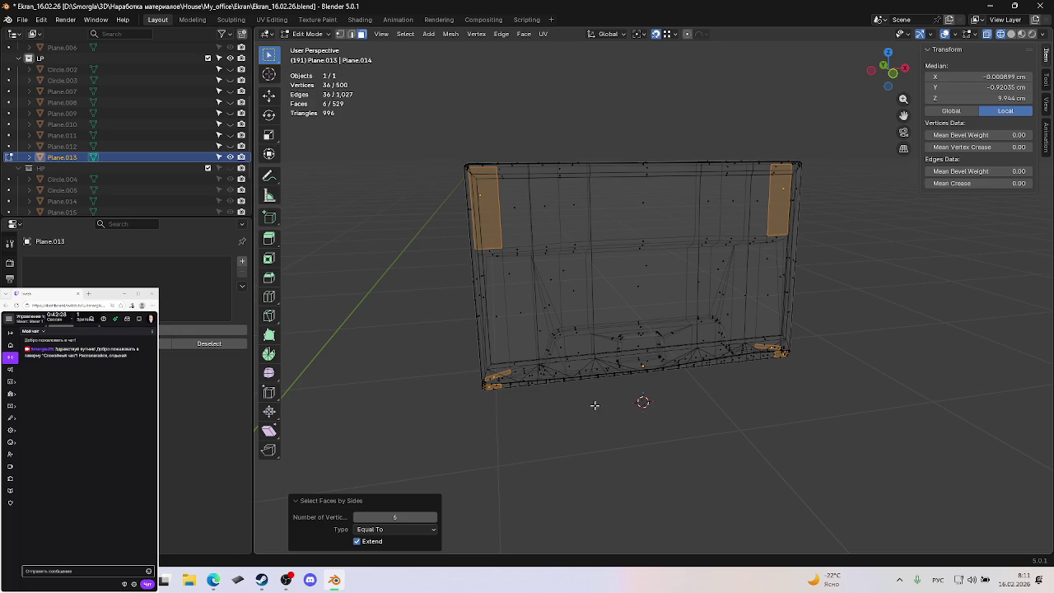
key("shift+z")
mouse_move(571, 347)
middle_mouse_down()
mouse_move(790, 324)
mouse_move(682, 352)
middle_mouse_up()
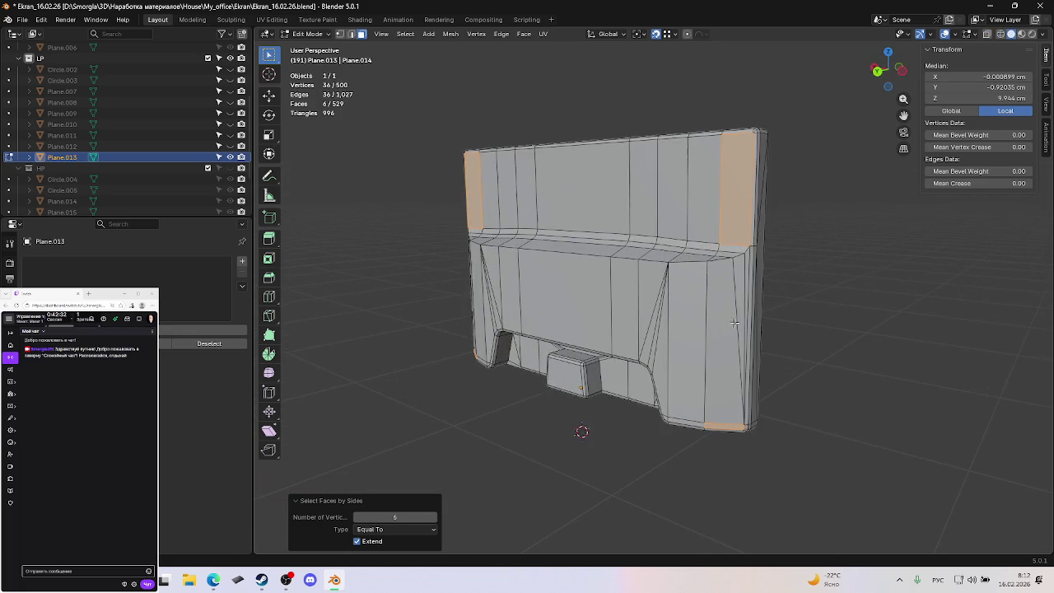
scroll(682, 352, "up", 2)
scroll(718, 273, "up", 1)
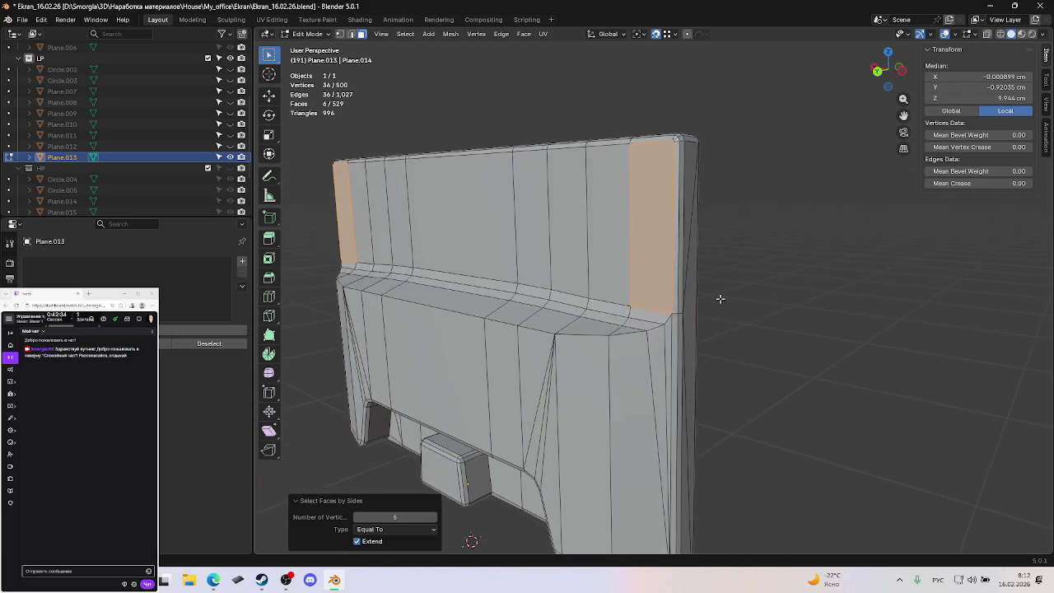
scroll(714, 284, "up", 2)
scroll(700, 301, "up", 1)
scroll(700, 276, "up", 1)
scroll(713, 292, "up", 1)
scroll(705, 272, "up", 2)
scroll(683, 313, "up", 1)
scroll(673, 325, "down", 2)
scroll(721, 329, "down", 2)
mouse_move(722, 329)
middle_mouse_down()
mouse_move(756, 329)
mouse_move(765, 419)
mouse_move(762, 328)
mouse_move(763, 430)
middle_mouse_up()
scroll(766, 419, "up", 2)
left_click(769, 453)
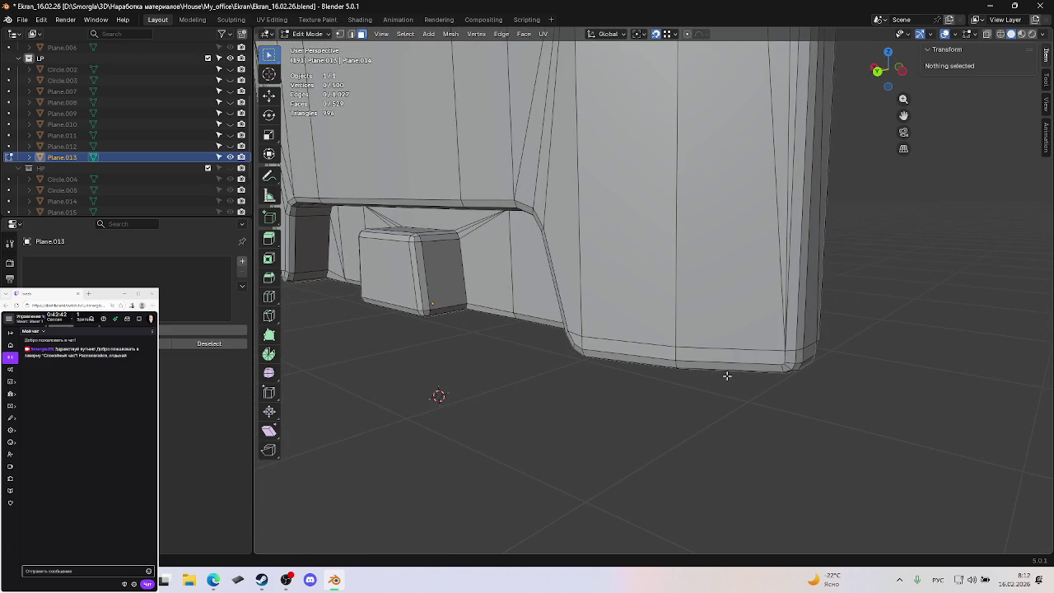
key("ctrl+z")
mouse_move(699, 230)
middle_mouse_down()
mouse_move(656, 176)
mouse_move(666, 303)
middle_mouse_up()
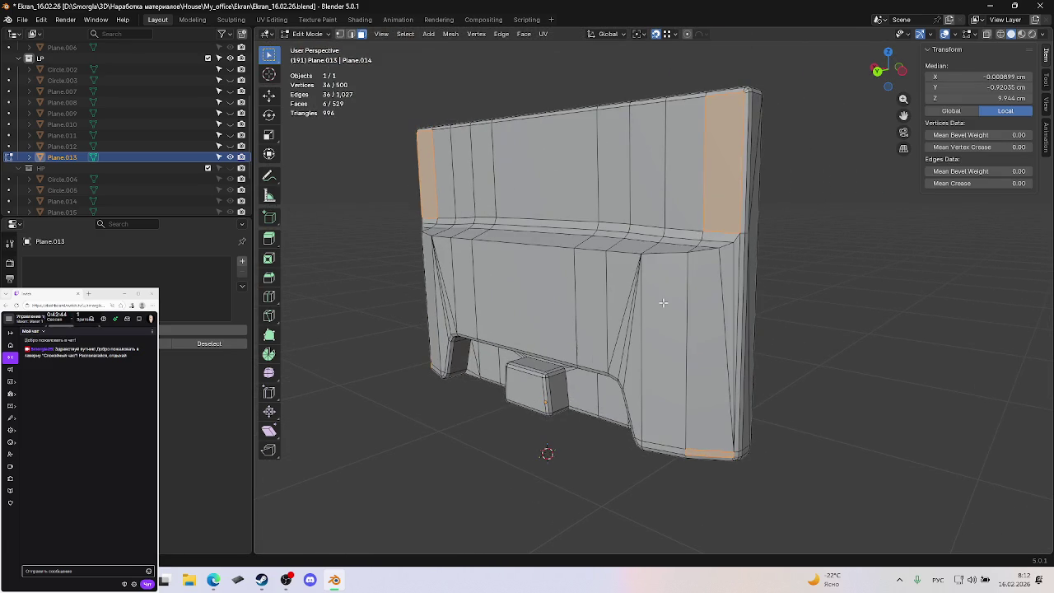
key("ctrl+t")
mouse_move(775, 253)
middle_mouse_down()
mouse_move(791, 256)
mouse_move(779, 271)
mouse_move(790, 264)
mouse_move(787, 281)
middle_mouse_up()
scroll(793, 243, "up", 3)
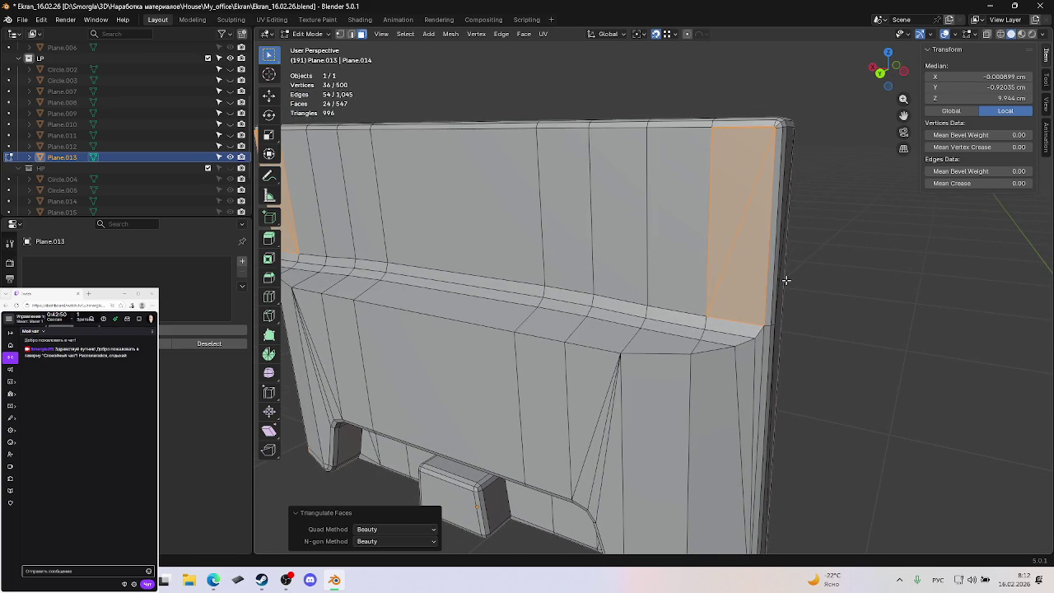
key("ctrl+z")
key("alt+a")
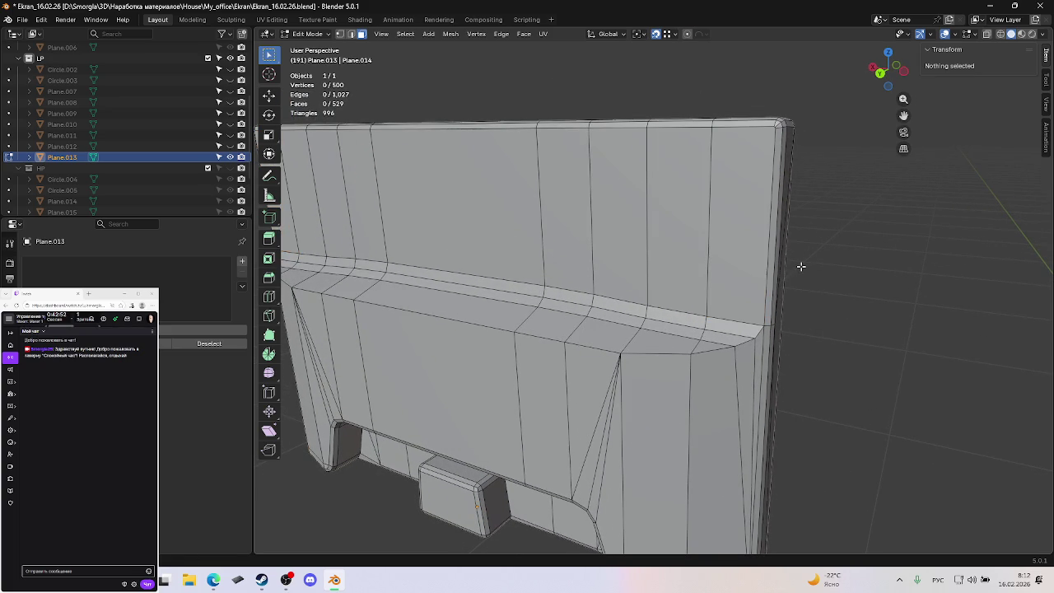
scroll(783, 276, "down", 3)
middle_click_drag(755, 287, 761, 256)
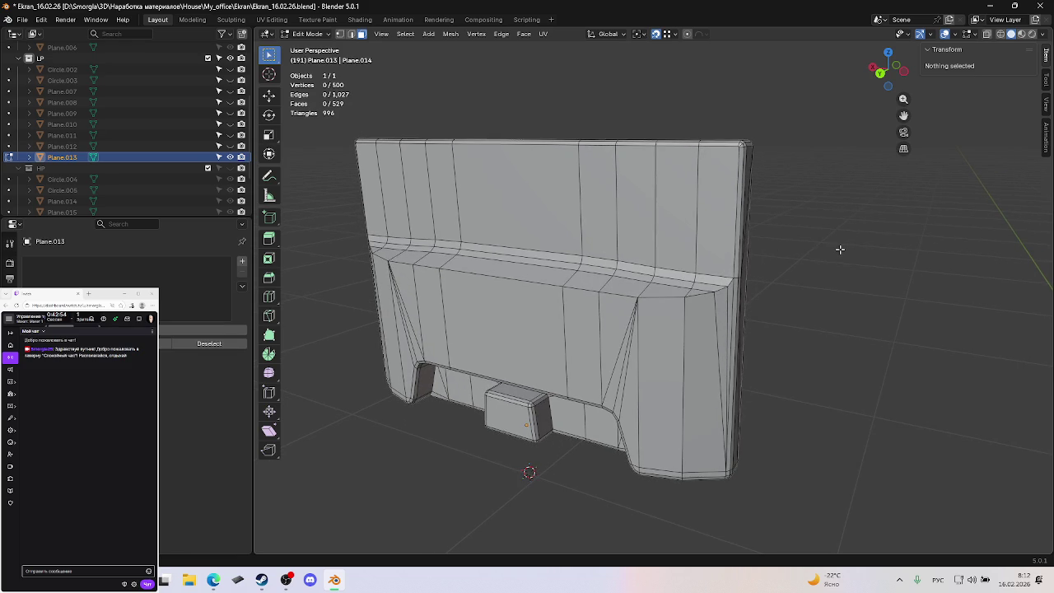
key("ctrl+s")
Switch to vertex selection and nudge a lower bevel-corner vertex slightly into place.
scroll(742, 296, "up", 2)
scroll(750, 305, "up", 2)
mouse_move(751, 306)
middle_mouse_down()
mouse_move(711, 209)
mouse_move(766, 198)
middle_mouse_up()
scroll(711, 209, "up", 2)
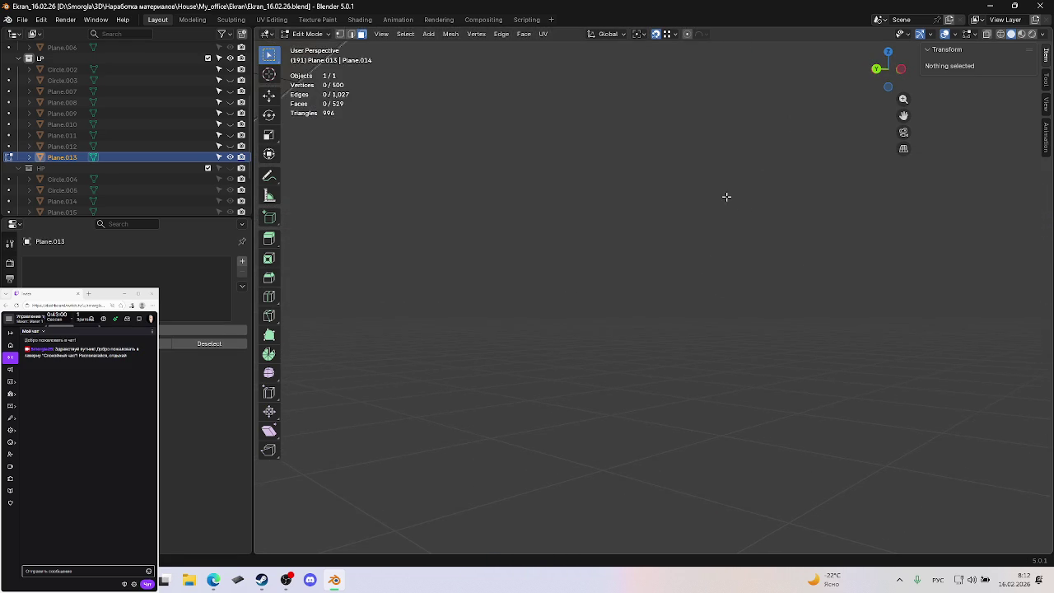
mouse_move(695, 173)
middle_mouse_down()
mouse_move(713, 223)
mouse_move(698, 249)
mouse_move(651, 231)
middle_mouse_up()
scroll(639, 225, "up", 1)
key("1")
left_click(626, 225)
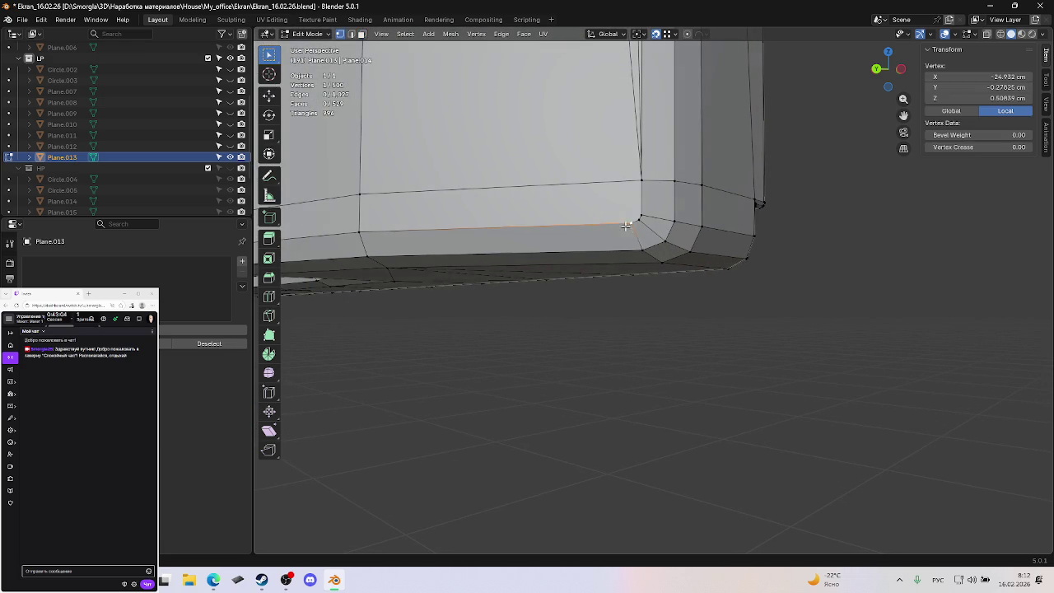
left_click_drag(641, 223, 632, 237)
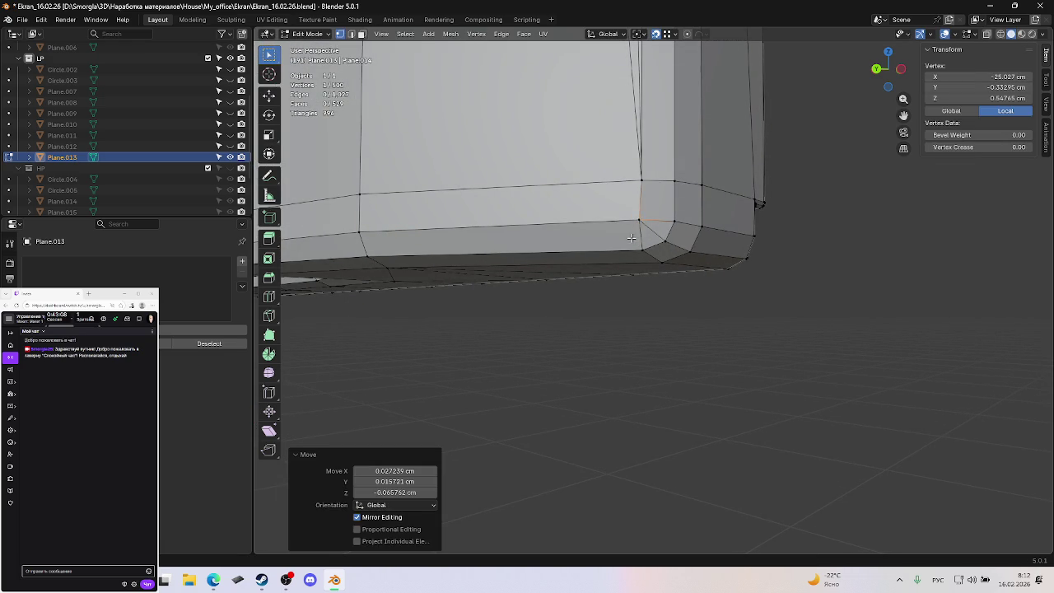
Nudge the vertices at both top bevel corners slightly into place.
mouse_move(608, 202)
middle_mouse_down()
mouse_move(628, 190)
mouse_move(648, 291)
mouse_move(640, 217)
mouse_move(648, 365)
middle_mouse_up()
mouse_move(651, 210)
middle_mouse_down("shift")
mouse_move(696, 296)
mouse_move(736, 259)
middle_mouse_up("shift")
left_click(726, 257)
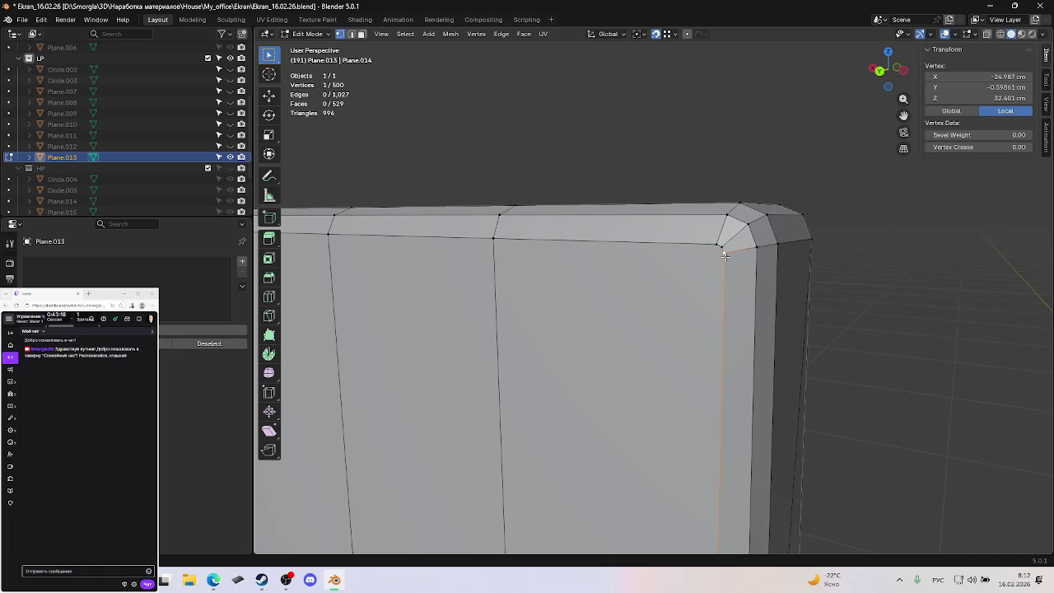
left_click_drag(725, 256, 723, 246)
mouse_move(723, 245)
middle_mouse_down("shift")
mouse_move(699, 276)
mouse_move(903, 282)
mouse_move(691, 254)
middle_mouse_up("shift")
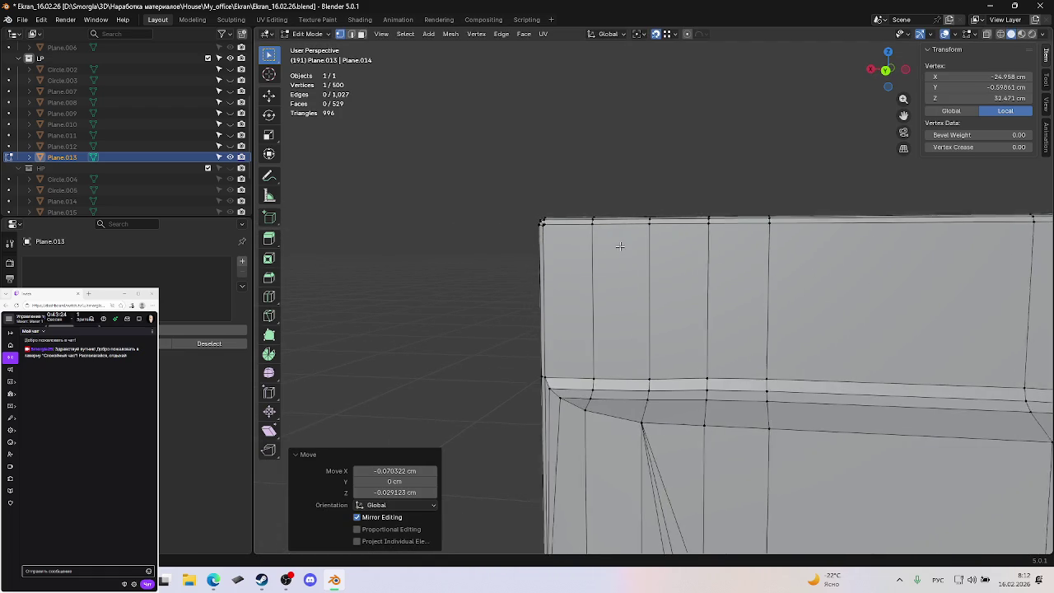
scroll(730, 228, "up", 5)
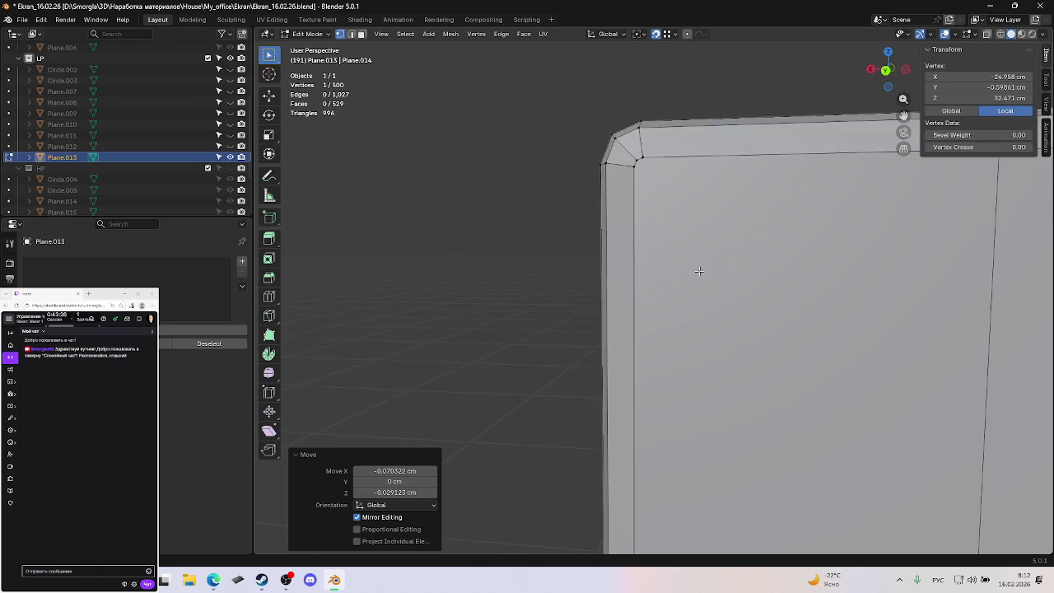
left_click(643, 196)
left_click_drag(635, 193, 631, 199)
Nudge another lower bevel-corner vertex by a small amount and confirm the move.
scroll(643, 247, "down", 2)
scroll(659, 247, "down", 2)
scroll(651, 222, "down", 2)
scroll(636, 388, "down", 2)
mouse_move(636, 388)
middle_mouse_down()
mouse_move(697, 382)
mouse_move(871, 396)
middle_mouse_up()
scroll(654, 348, "up", 3)
scroll(667, 278, "up", 2)
scroll(667, 278, "up", 2)
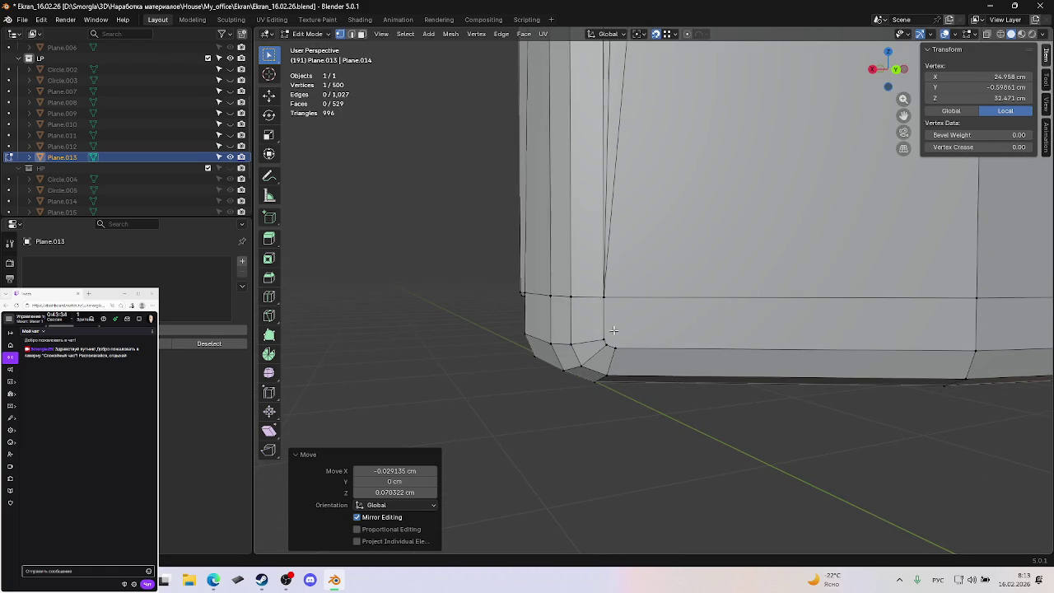
left_click(610, 342)
left_click_drag(612, 341, 660, 395)
left_click(609, 344)
Select the whole mesh, merge by distance at 0.01 cm to remove 8 vertices, and save.
key("a")
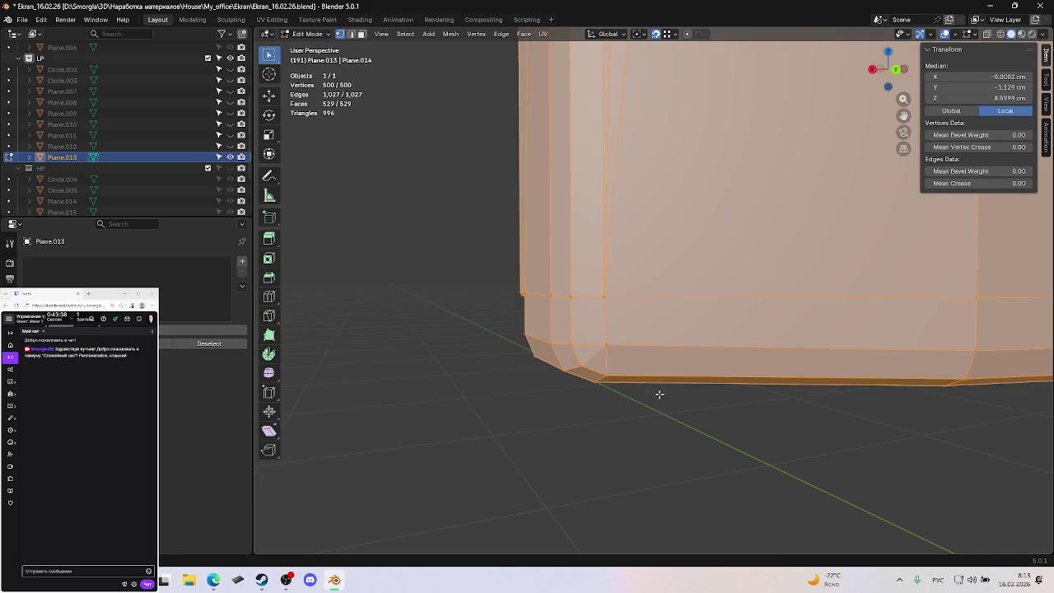
key("m")
left_click(646, 395)
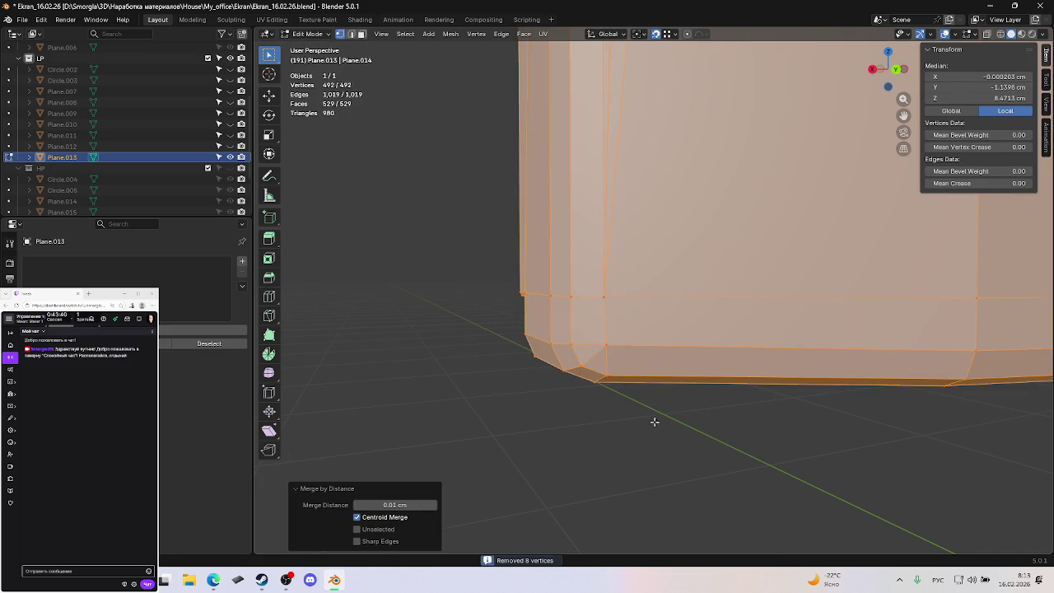
key("alt+a")
key("ctrl+s")
Switch to face mode, check an upper-right face, save again, and turn on see-through wireframe.
scroll(684, 426, "down", 2)
scroll(742, 370, "down", 3)
middle_click_drag(790, 322, 871, 206)
key("3")
left_click(871, 206)
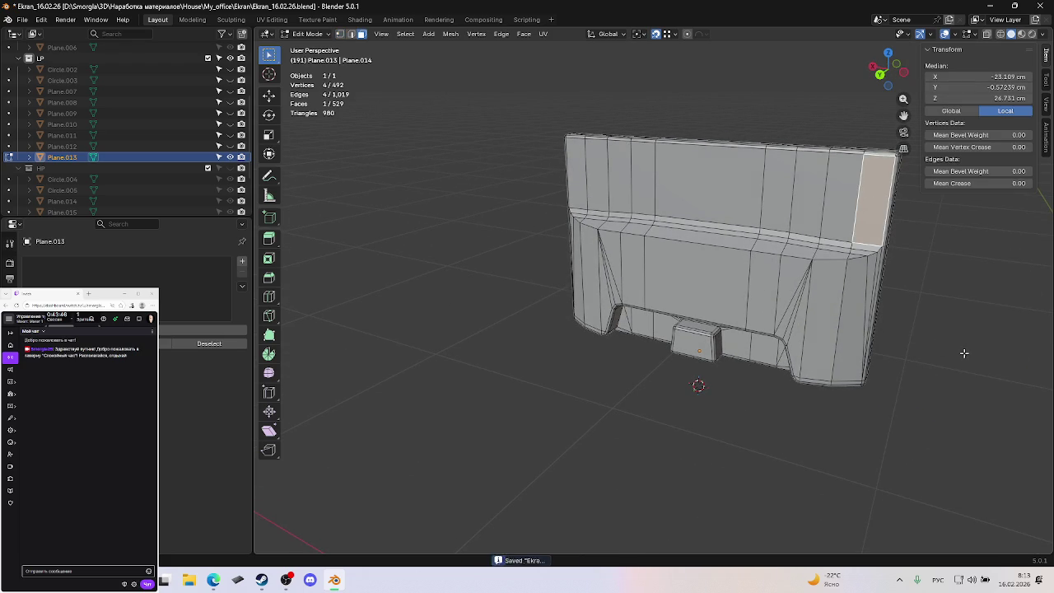
key("alt+a")
key("ctrl+s")
mouse_move(953, 354)
middle_mouse_down()
mouse_move(701, 329)
mouse_move(544, 349)
mouse_move(716, 384)
mouse_move(613, 386)
middle_mouse_up()
key("shift+z")
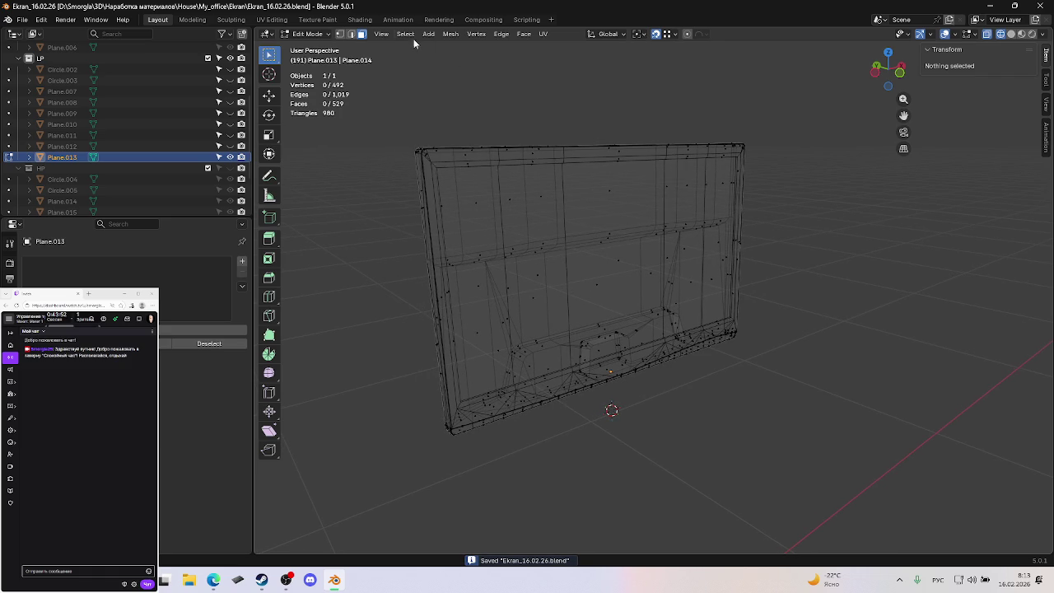
Select all six-sided faces by trait, triangulate them, and save.
left_click(406, 34)
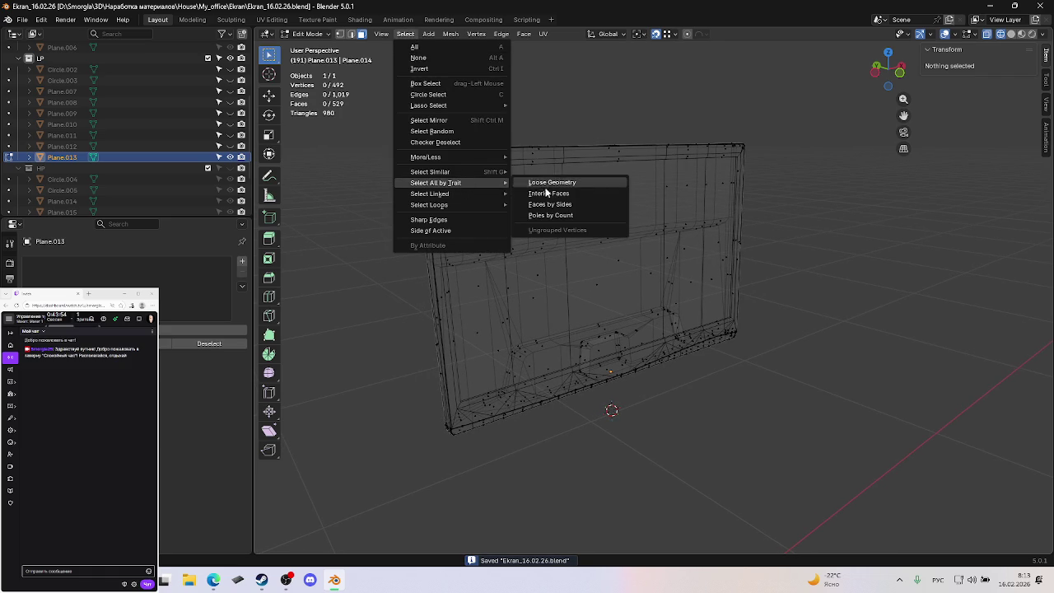
left_click(554, 203)
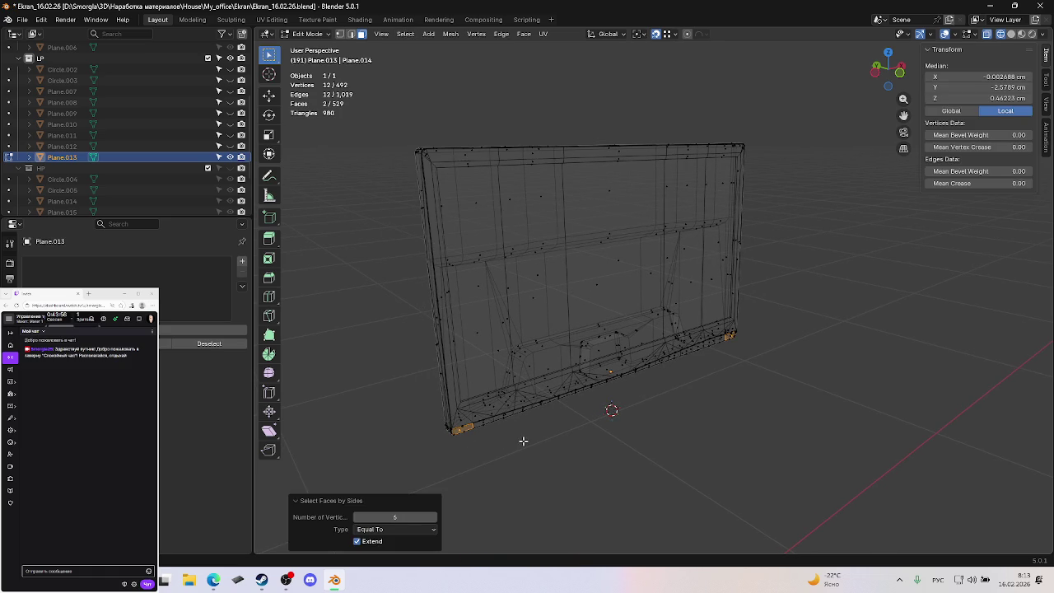
scroll(522, 436, "up", 2)
scroll(591, 365, "up", 3)
scroll(603, 324, "up", 1)
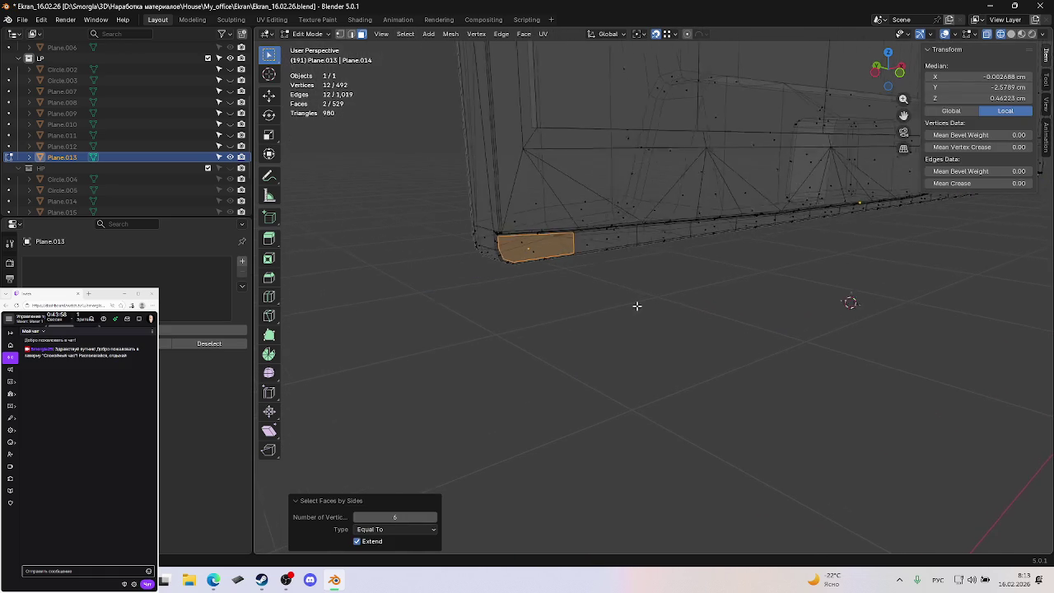
key("shift+z")
mouse_move(621, 305)
middle_mouse_down()
mouse_move(603, 234)
mouse_move(643, 296)
mouse_move(617, 299)
middle_mouse_up()
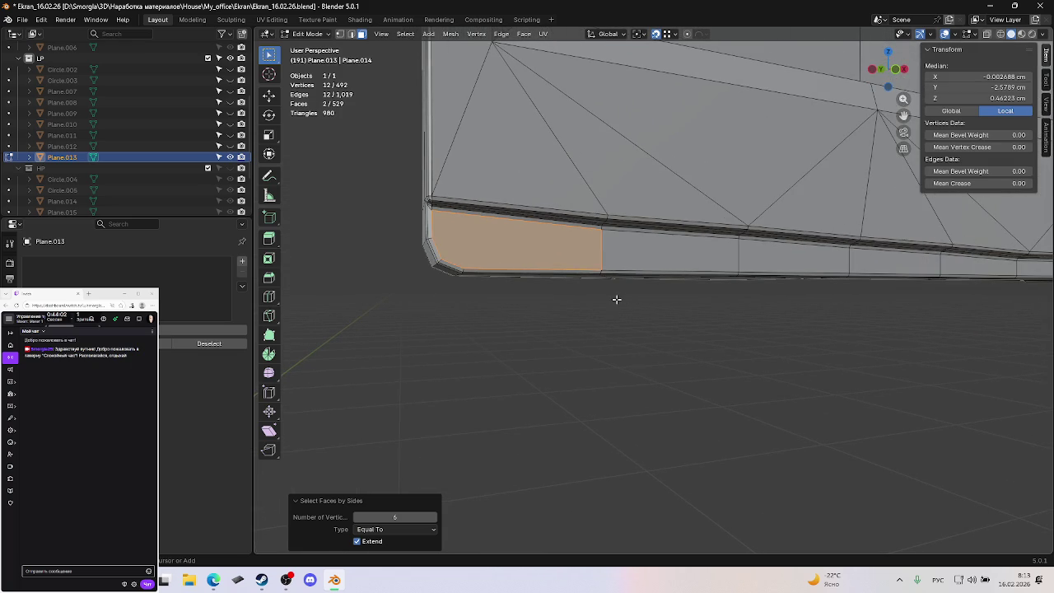
key("ctrl+t")
key("ctrl+z")
key("ctrl+z")
key("ctrl+z")
key("ctrl+z")
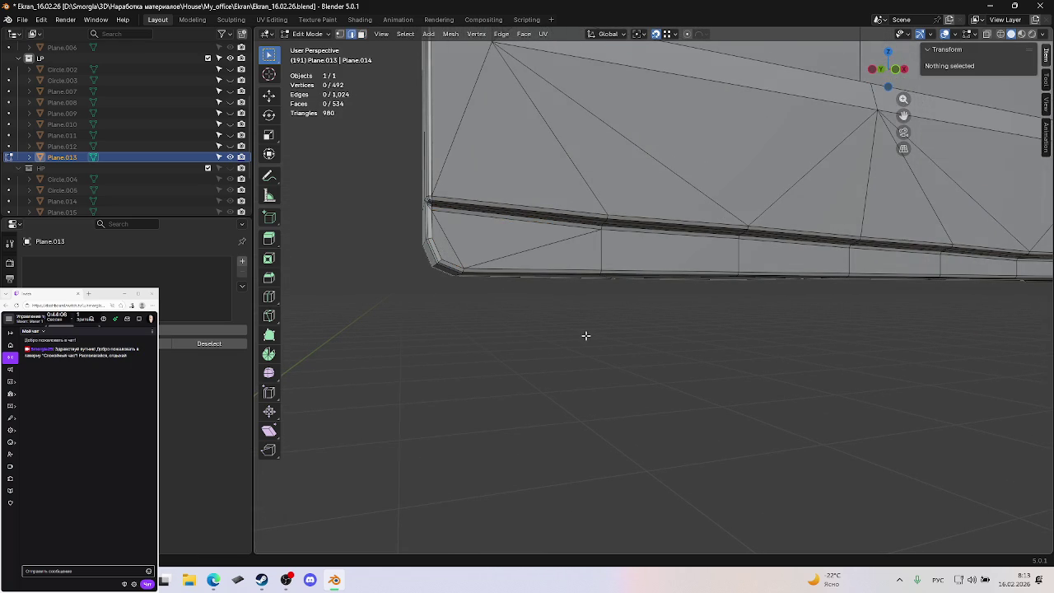
key("ctrl+s")
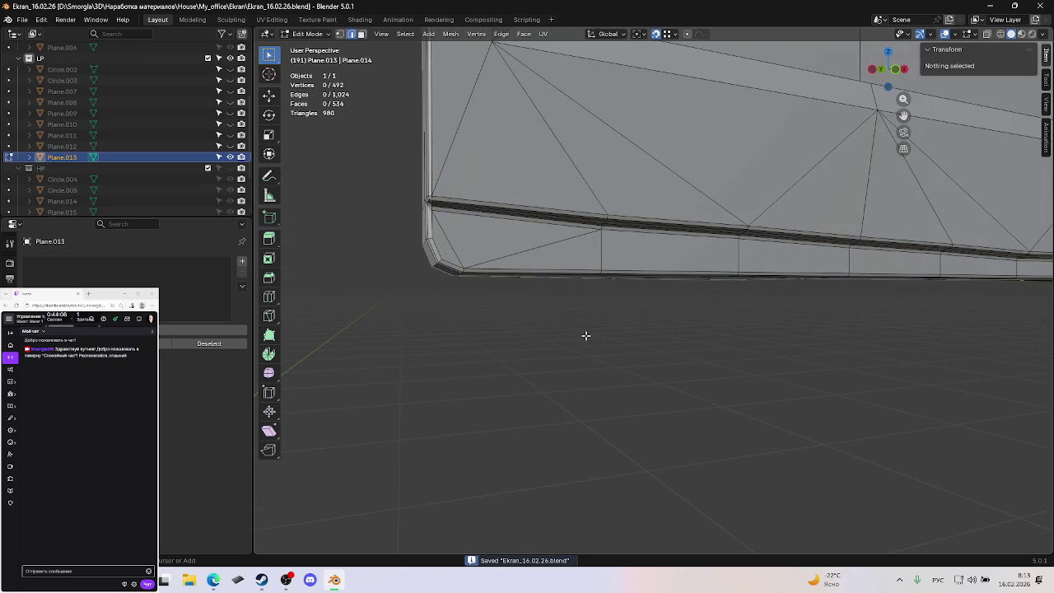
Dissolve the extra diagonal edge on the lower-left corner face.
left_click(541, 255)
key("ctrl+x")
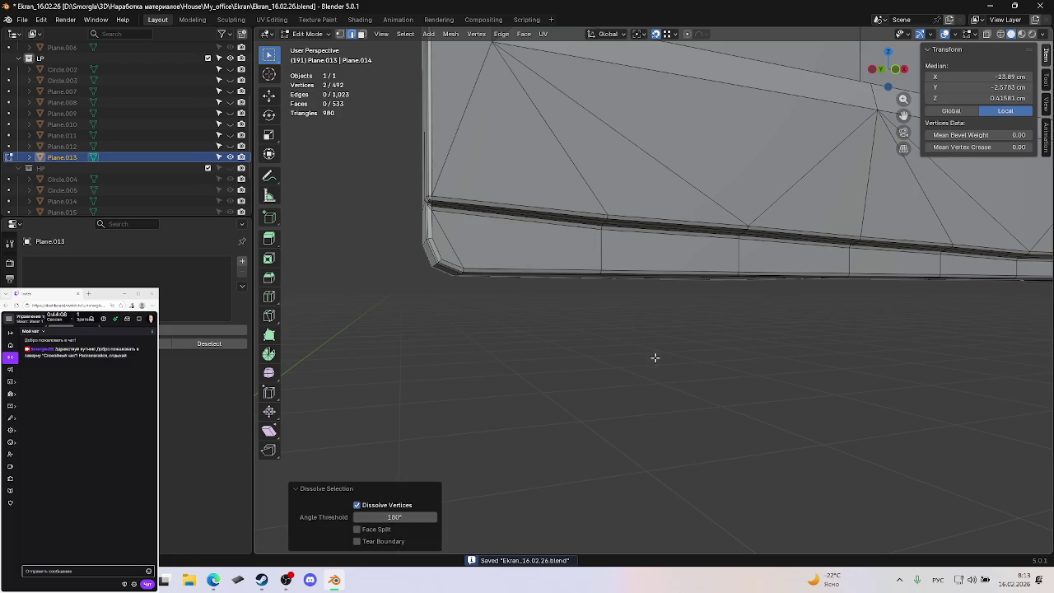
left_click(655, 357)
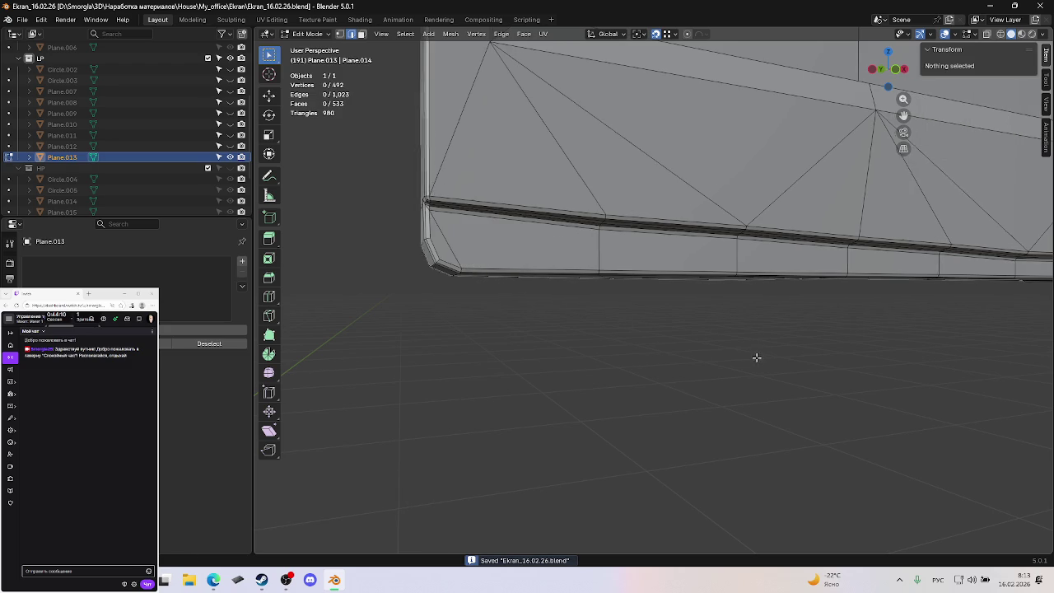
middle_click_drag(755, 357, 737, 359)
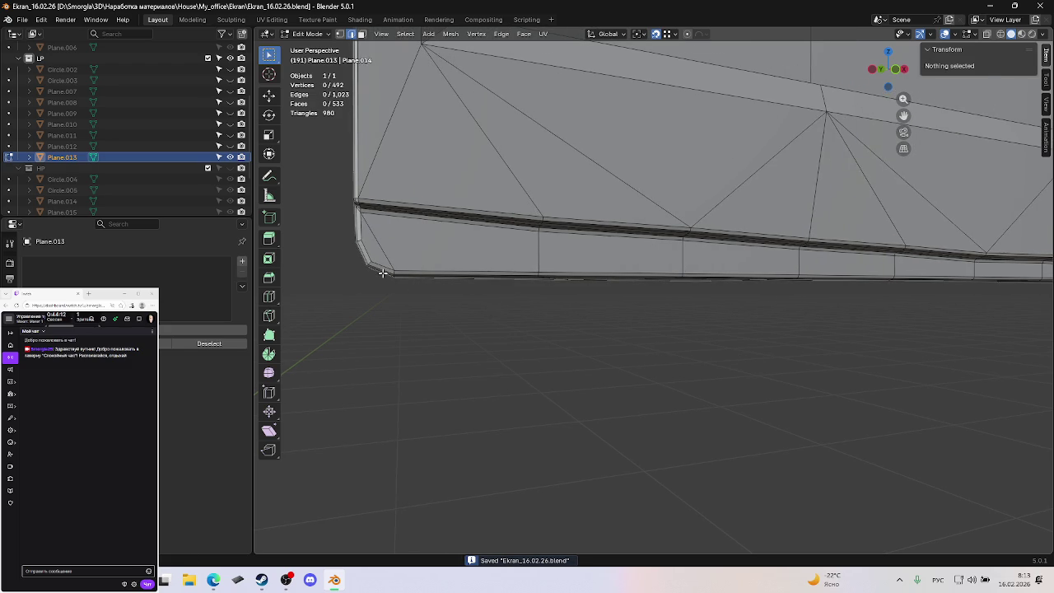
middle_click_drag(449, 282, 779, 280)
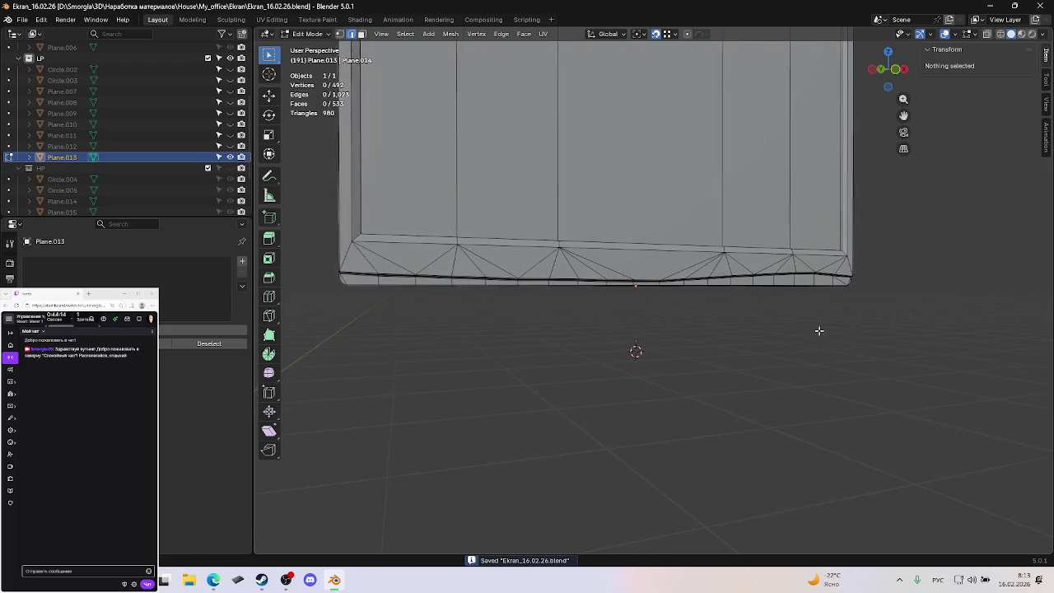
Dissolve the stray diagonals at the lower-right corner, save, and switch to see-through view.
left_click(767, 277)
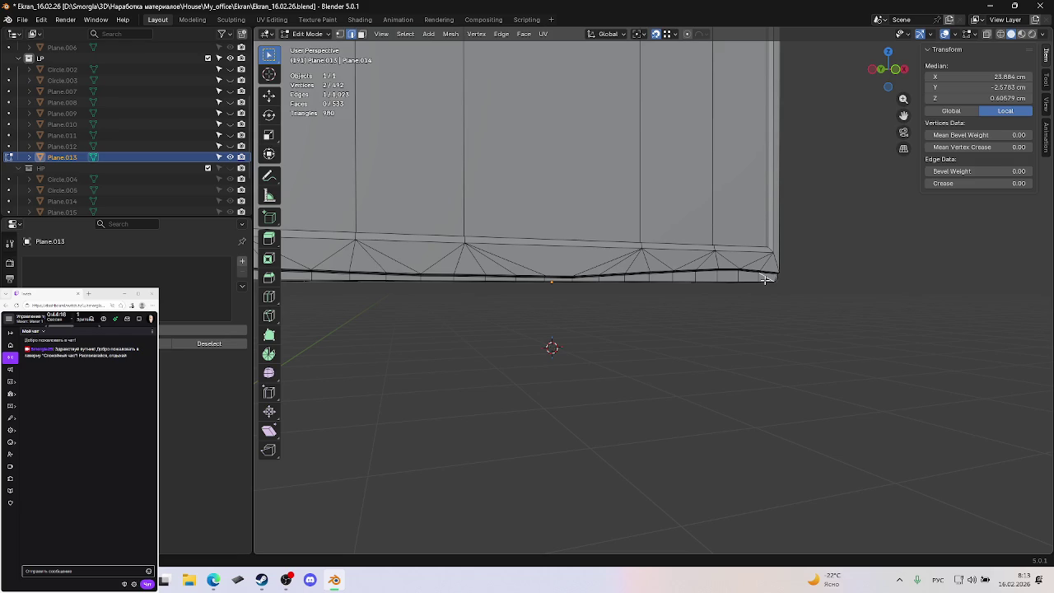
key("KP_Decimal")
key("ctrl+x")
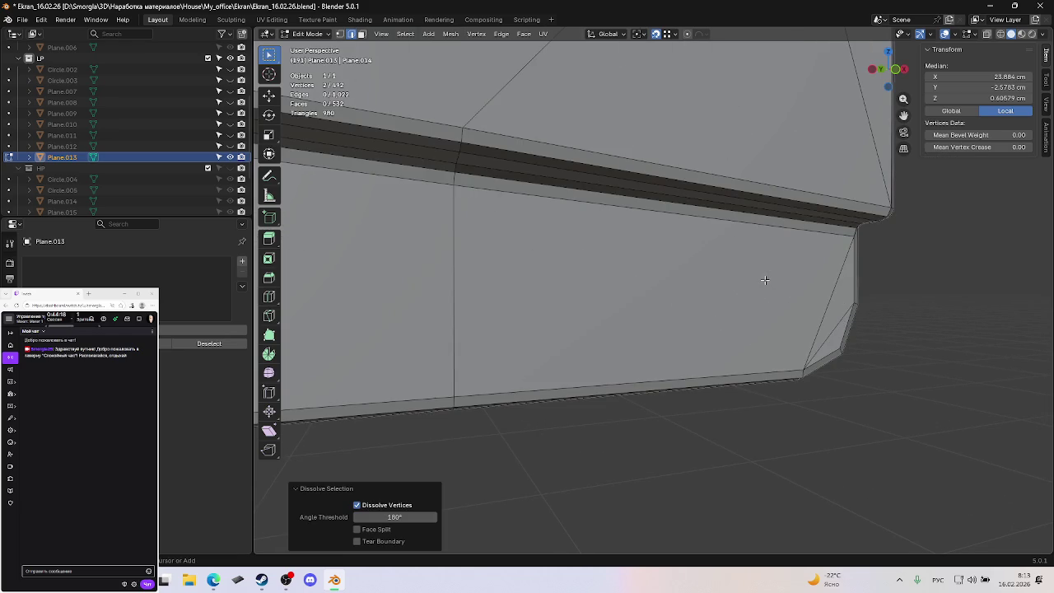
key("j")
key("ctrl+x")
key("alt+a")
scroll(803, 347, "down", 4)
key("ctrl+s")
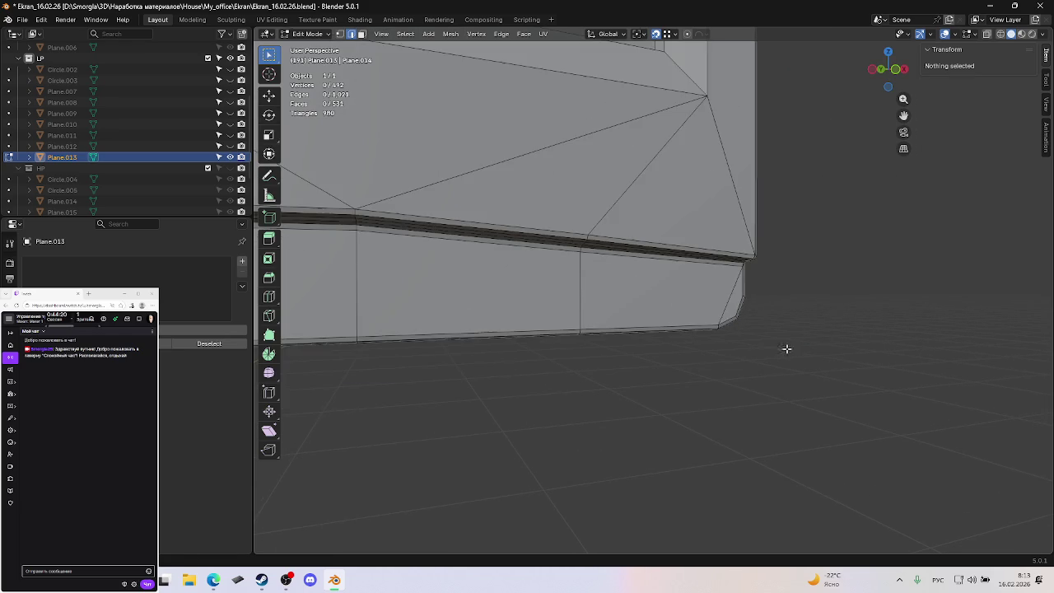
mouse_move(731, 352)
middle_mouse_down()
mouse_move(504, 294)
mouse_move(666, 366)
mouse_move(621, 368)
middle_mouse_up()
scroll(665, 367, "down", 5)
key("alt+z")
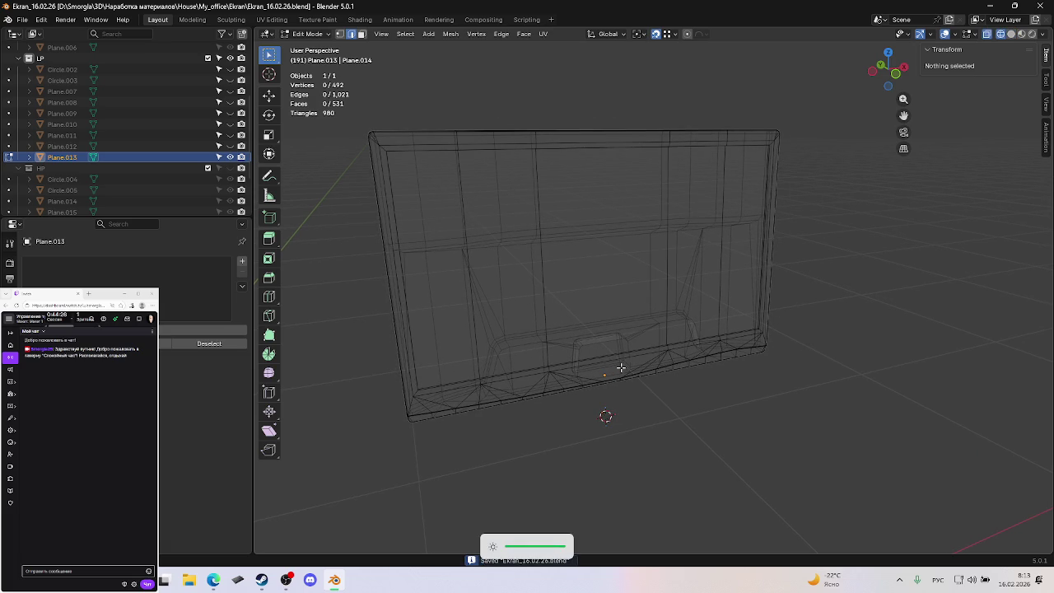
Switch to face selection and open the Select menu to reach Select All by Trait.
key("3")
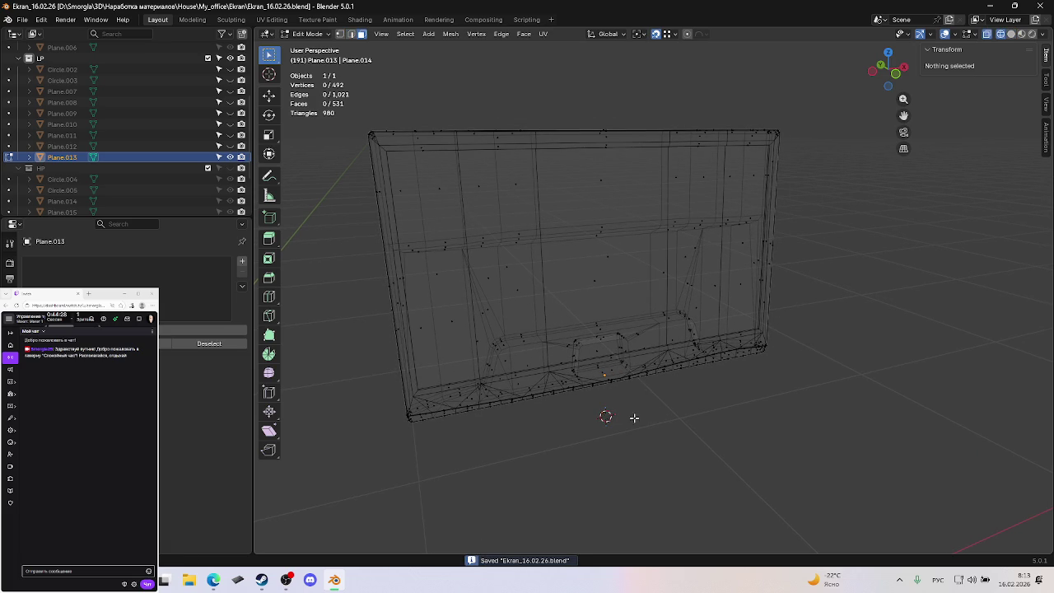
left_click(406, 34)
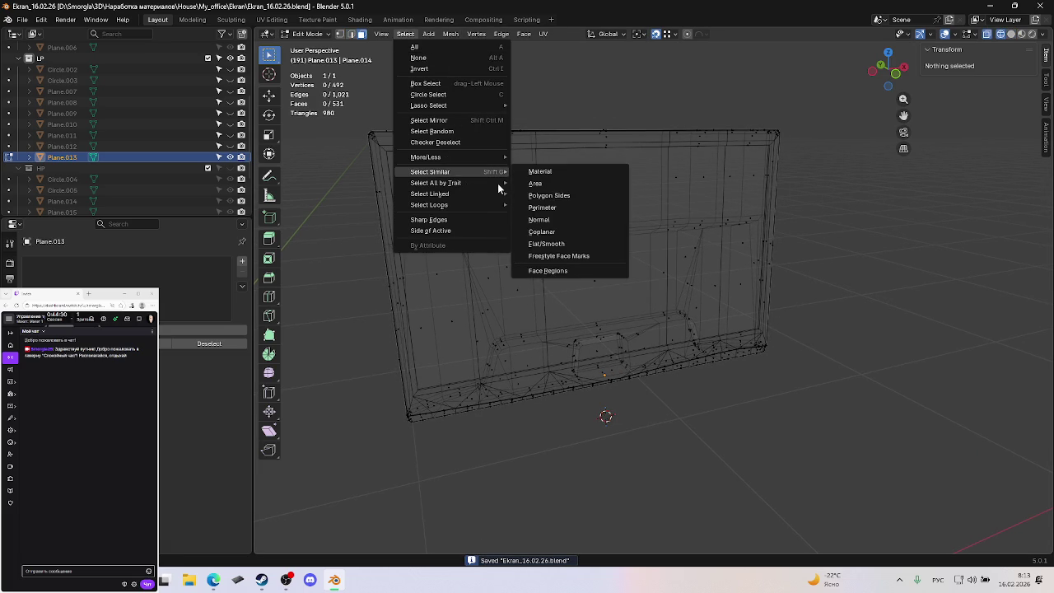
key("Escape")
left_click(404, 34)
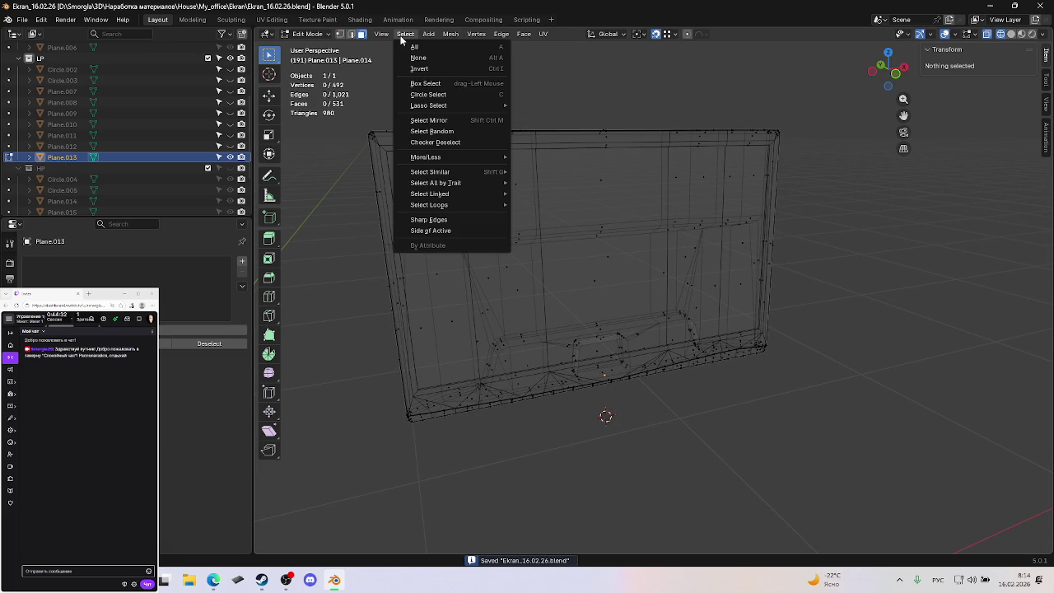